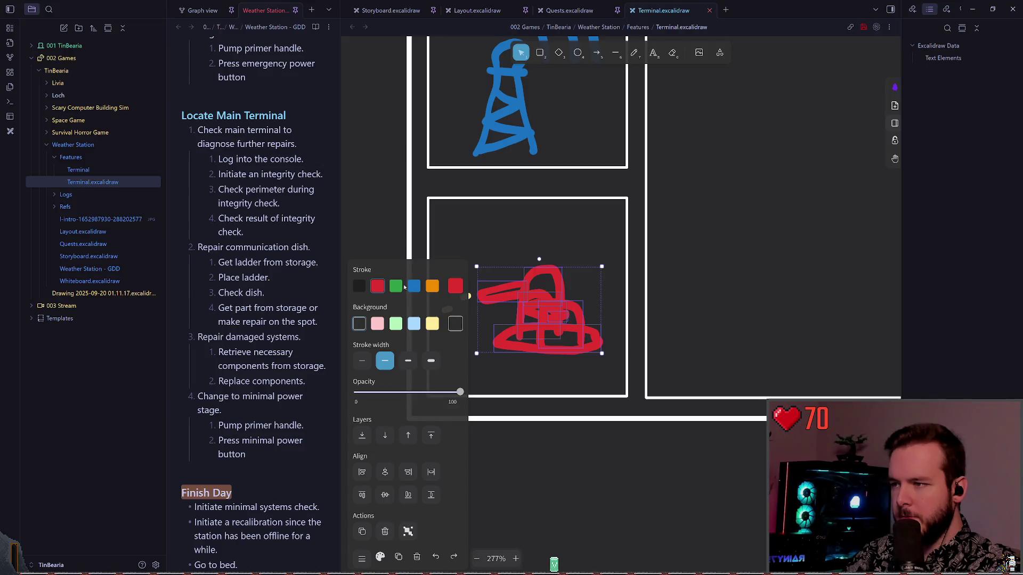
# - Recolour the red drawing green and delete the stray yellow speck
pyautogui.click(396, 286)
pyautogui.click(539, 235)
pyautogui.scroll(1, 539, 234)
pyautogui.click(465, 309)
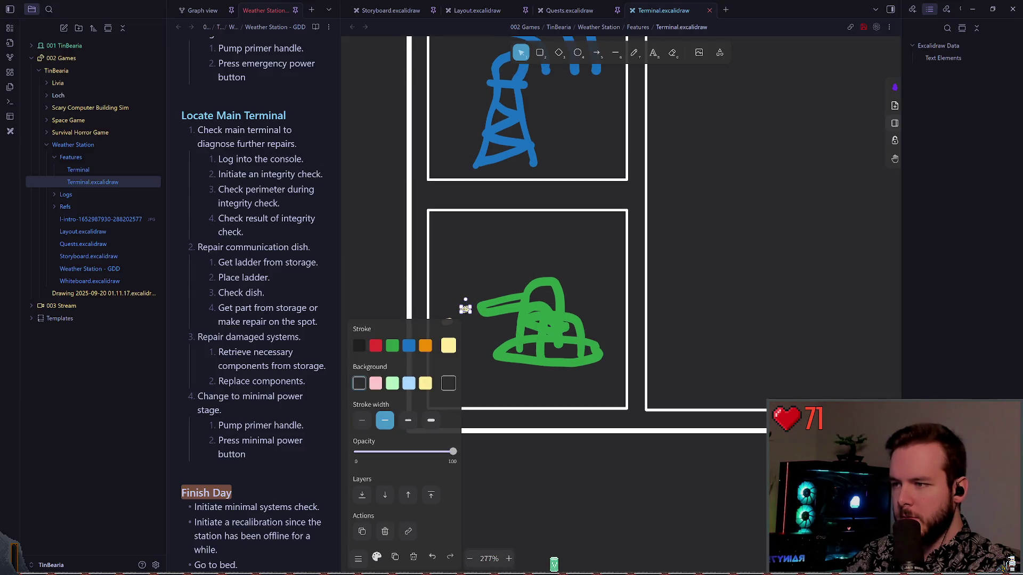
pyautogui.press('Delete')
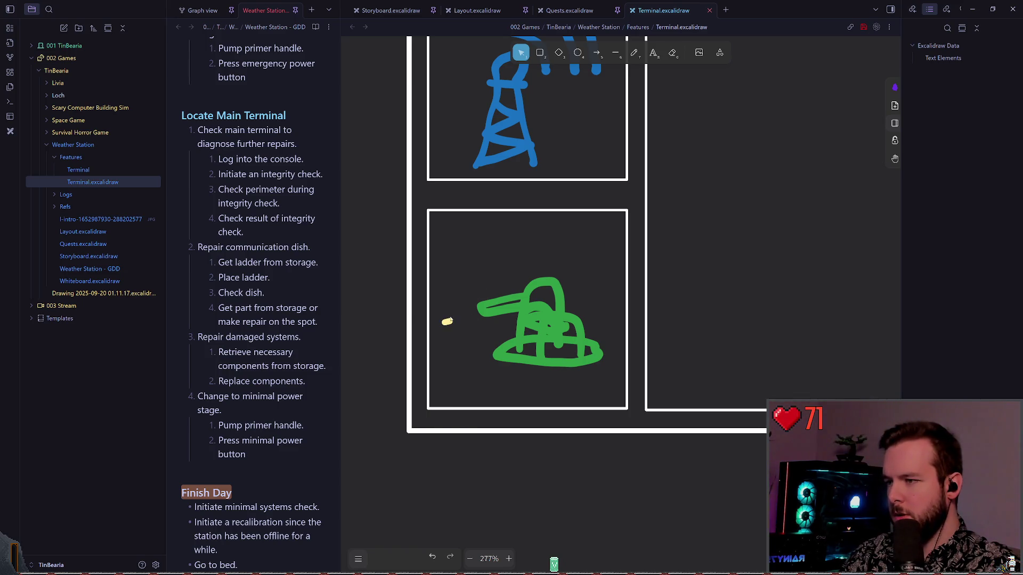
# - Box-select the whole green drawing and place a duplicate beside it
pyautogui.click(501, 304)
pyautogui.click(542, 246)
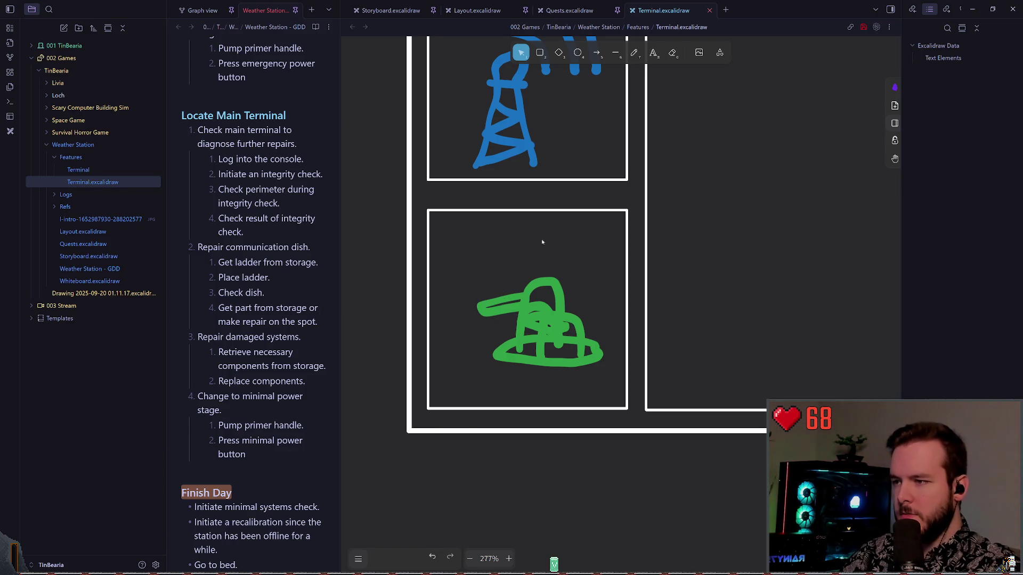
pyautogui.hscroll(-1, 501, 256)
pyautogui.moveTo(469, 273); pyautogui.dragTo(636, 398)
pyautogui.scroll(-5, 561, 304)
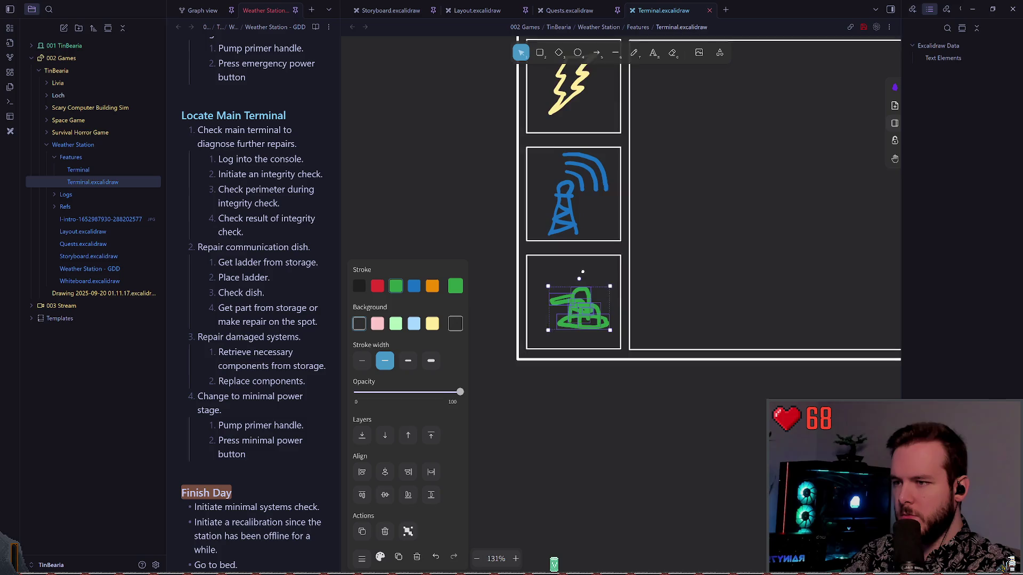
pyautogui.hotkey('ctrl', 'v')
pyautogui.scroll(1, 626, 296)
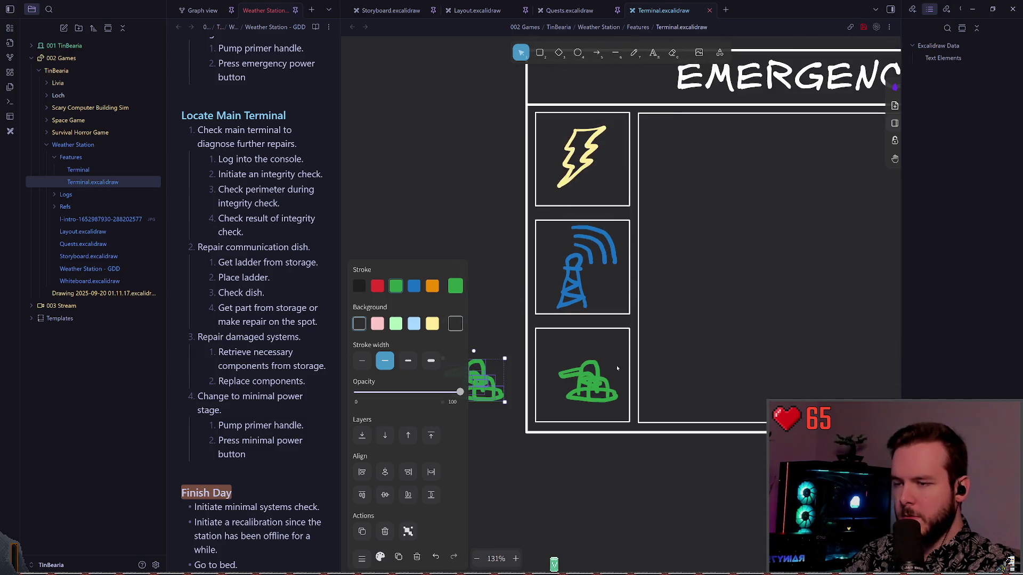
pyautogui.scroll(3, 617, 319)
pyautogui.click(534, 244)
pyautogui.scroll(2, 527, 289)
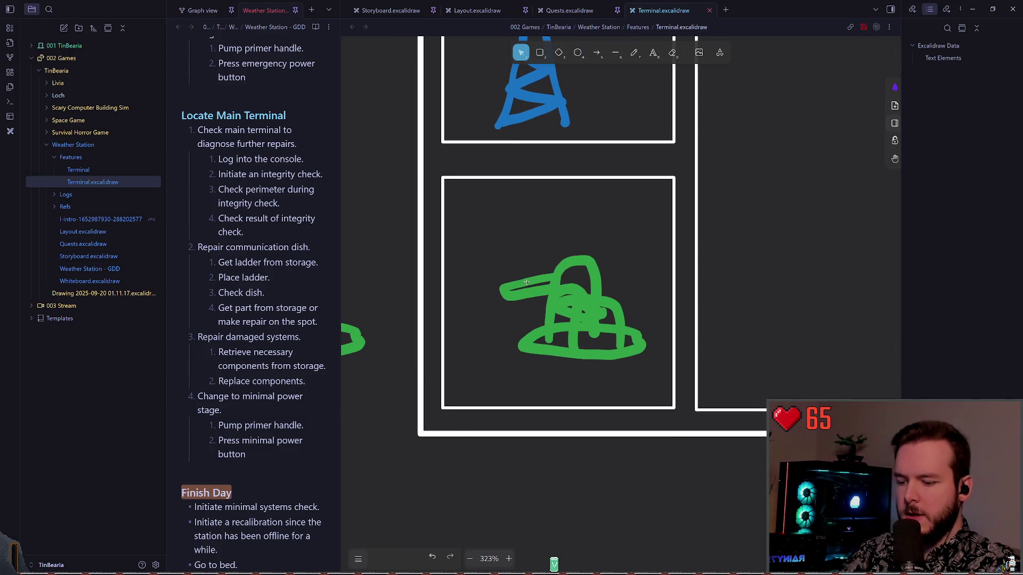
# - Delete the barrel, scribble, arch and dome strokes, leaving only the ellipse
pyautogui.click(526, 288)
pyautogui.press('Delete')
pyautogui.click(567, 297)
pyautogui.press('Delete')
pyautogui.click(567, 297)
pyautogui.press('Delete')
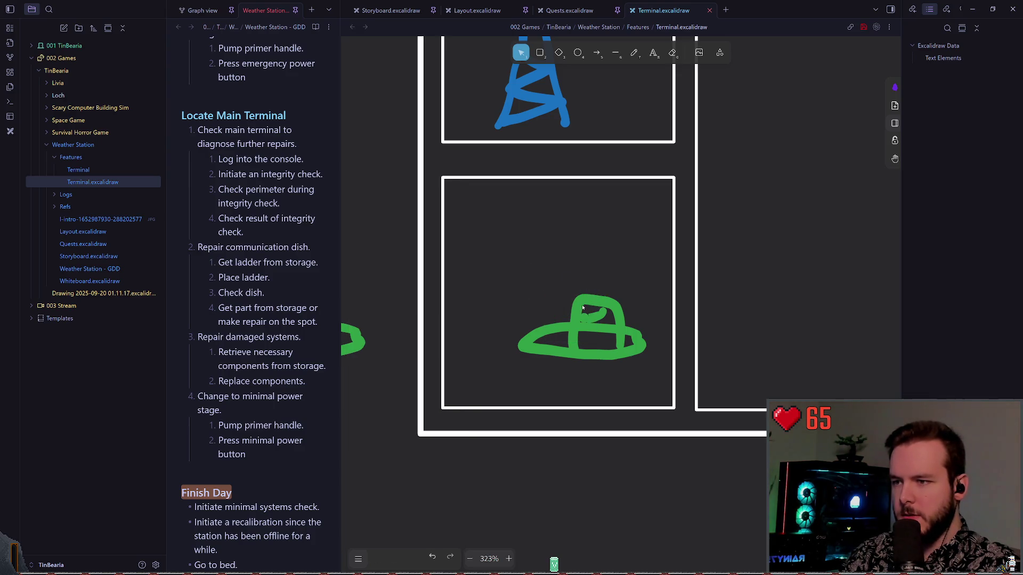
pyautogui.click(587, 306)
pyautogui.press('Delete')
pyautogui.click(588, 310)
pyautogui.press('Delete')
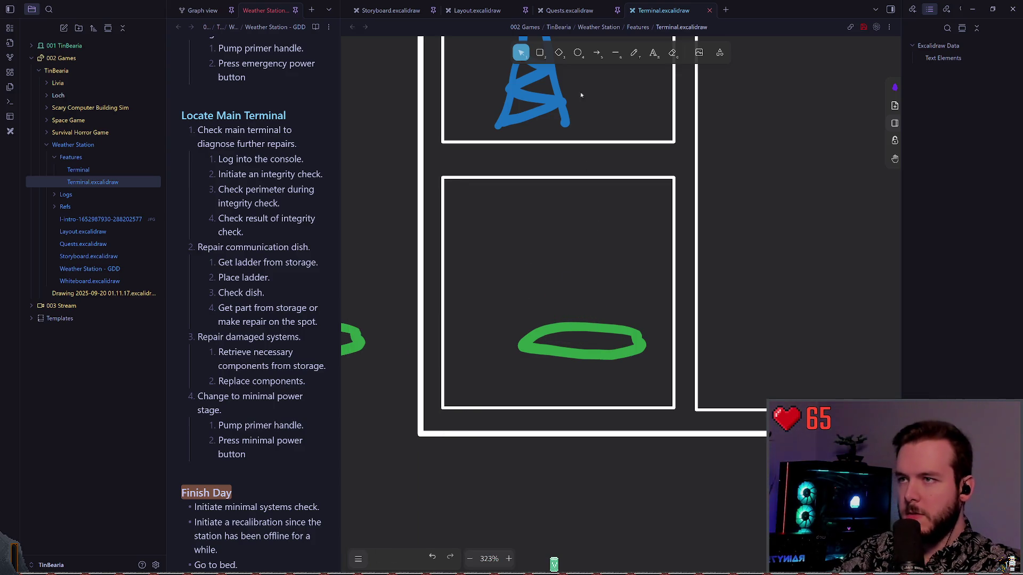
# - Sketch a freehand dome over the ellipse, undoing the unsatisfactory attempts
pyautogui.click(634, 52)
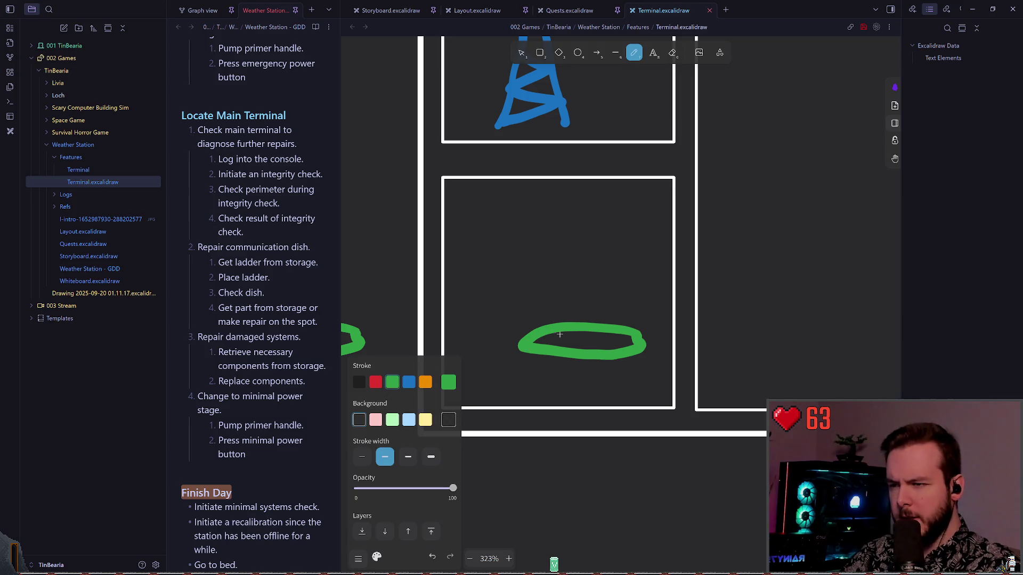
pyautogui.moveTo(589, 352)
pyautogui.mouseDown()
pyautogui.moveTo(554, 336)
pyautogui.moveTo(612, 325)
pyautogui.moveTo(620, 295)
pyautogui.moveTo(617, 332)
pyautogui.mouseUp()
pyautogui.hotkey('ctrl', 'z')
pyautogui.hotkey('ctrl', 'z')
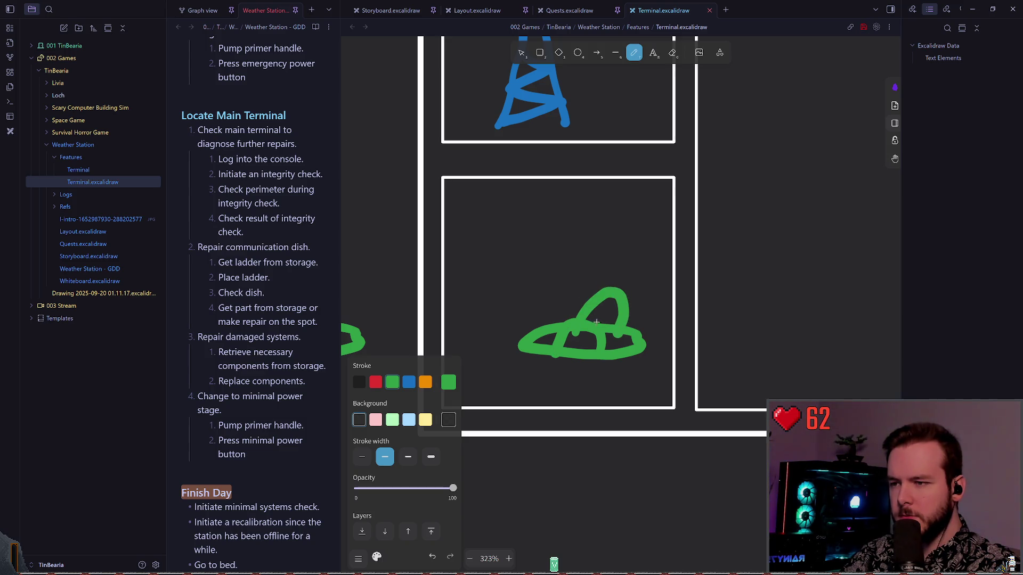
pyautogui.hotkey('ctrl', 'z')
pyautogui.hotkey('ctrl', 'z')
pyautogui.moveTo(555, 353)
pyautogui.mouseDown()
pyautogui.moveTo(586, 320)
pyautogui.moveTo(592, 351)
pyautogui.moveTo(586, 310)
pyautogui.mouseUp()
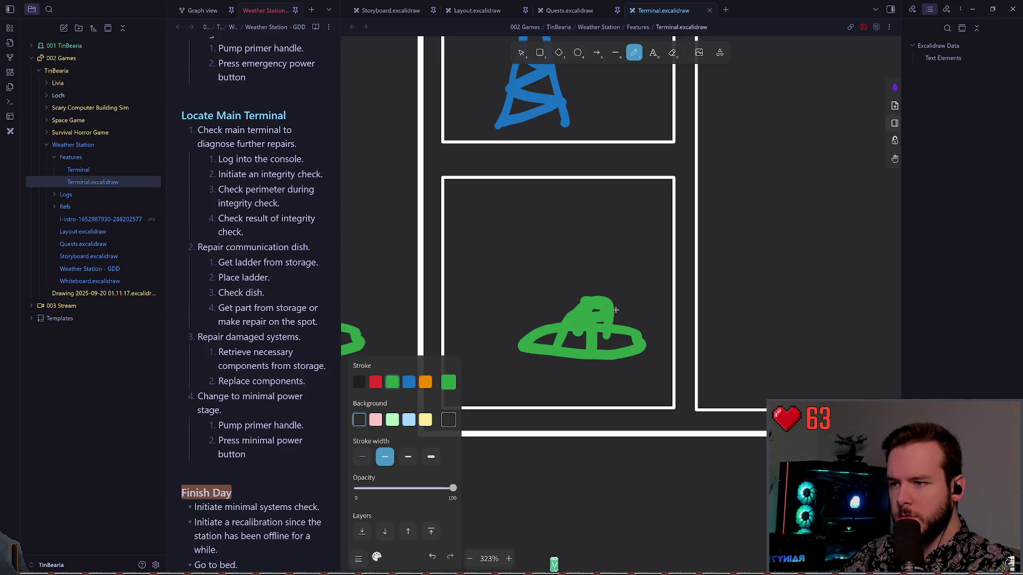
pyautogui.hotkey('ctrl', 'z')
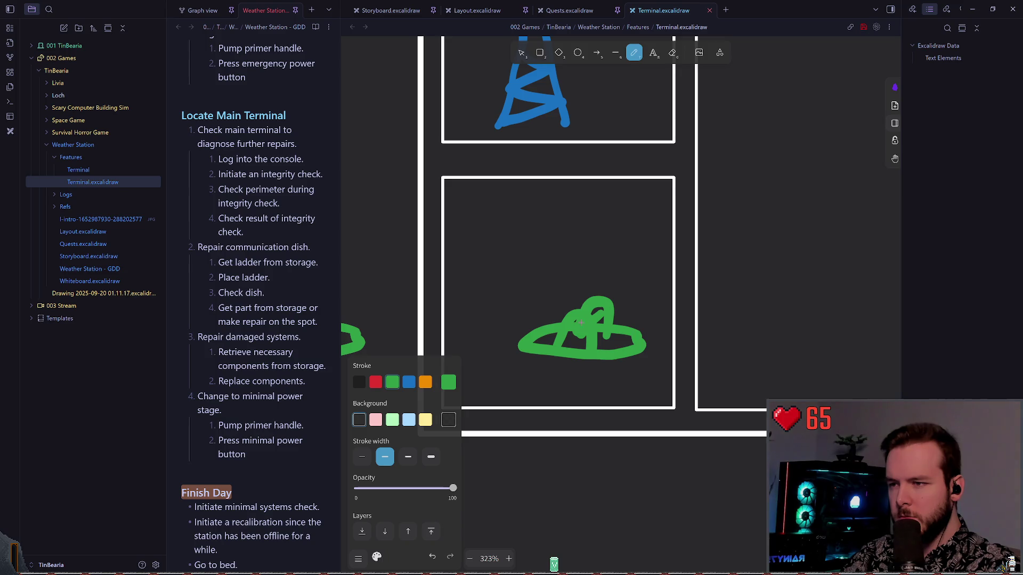
pyautogui.moveTo(567, 317)
pyautogui.mouseDown()
pyautogui.moveTo(572, 288)
pyautogui.moveTo(591, 285)
pyautogui.mouseUp()
pyautogui.hotkey('ctrl', 'z')
pyautogui.hotkey('ctrl', 'z')
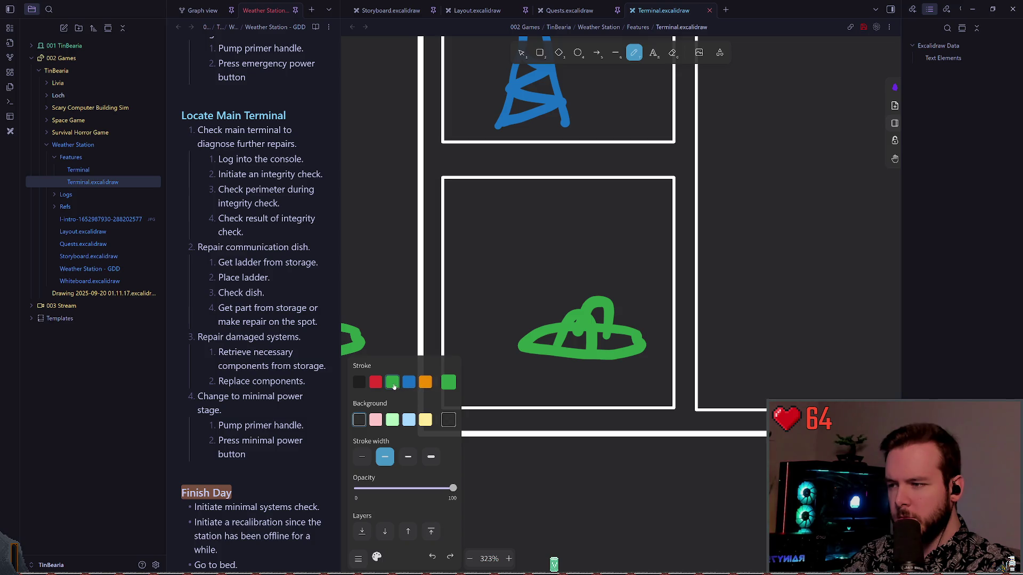
# - Draw a lighter-green diagonal highlight stroke across the dome and select it
pyautogui.click(448, 383)
pyautogui.click(551, 478)
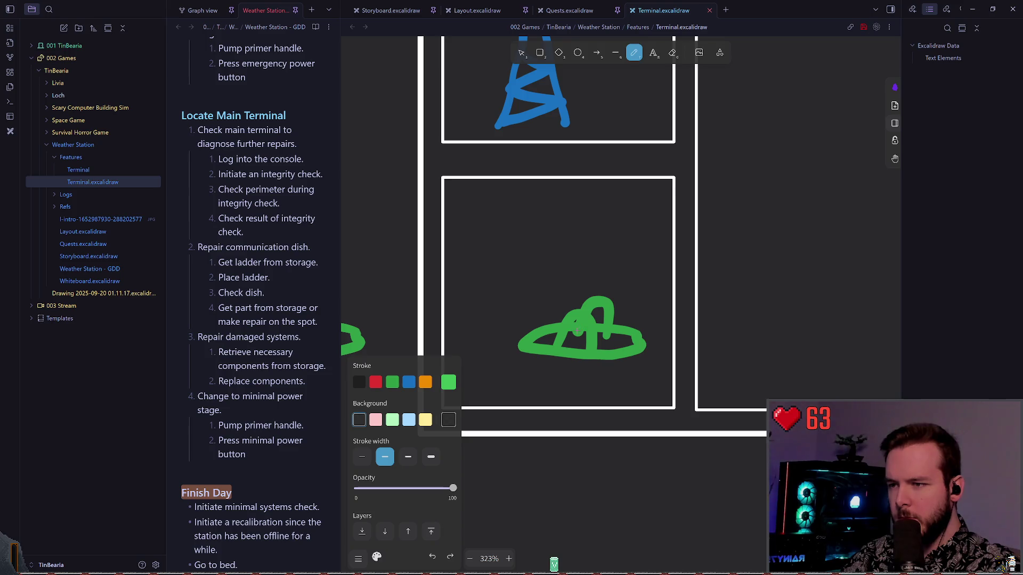
pyautogui.moveTo(575, 333); pyautogui.dragTo(593, 317)
pyautogui.press('v')
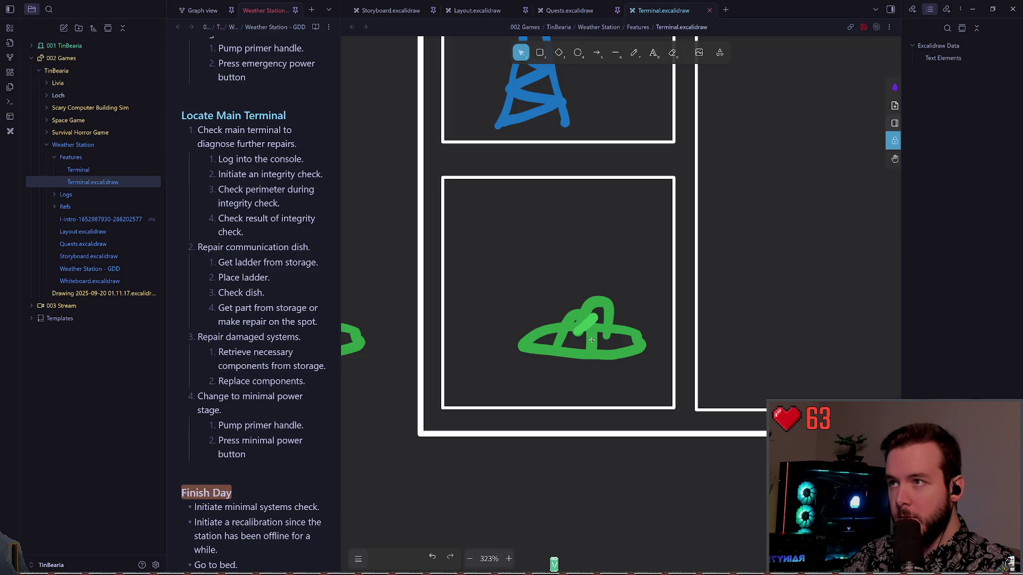
pyautogui.moveTo(600, 309); pyautogui.dragTo(527, 377)
# - Bring the light-green stroke to the front and nudge the small green stroke up-right
pyautogui.rightClick(571, 320)
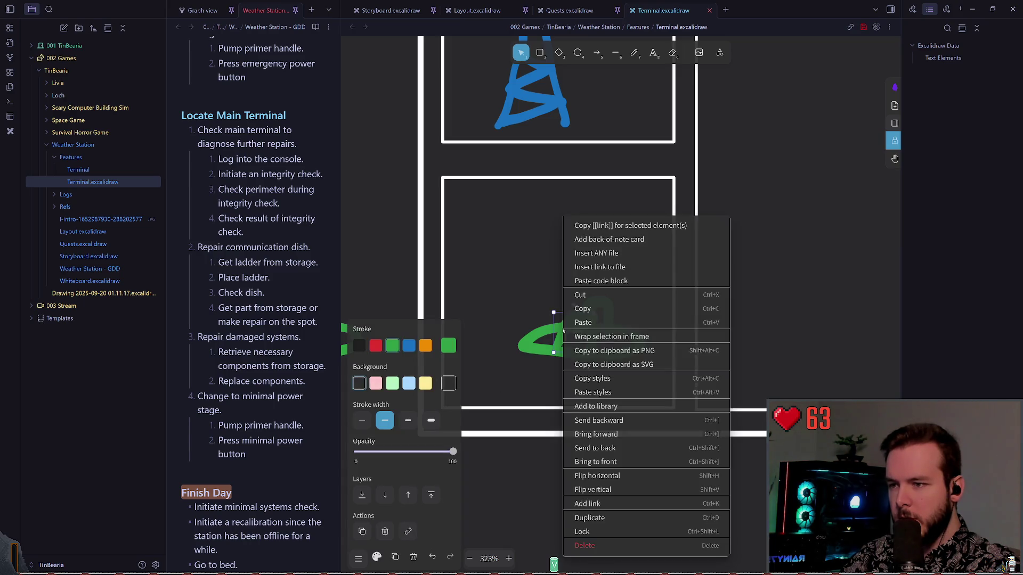
pyautogui.click(604, 461)
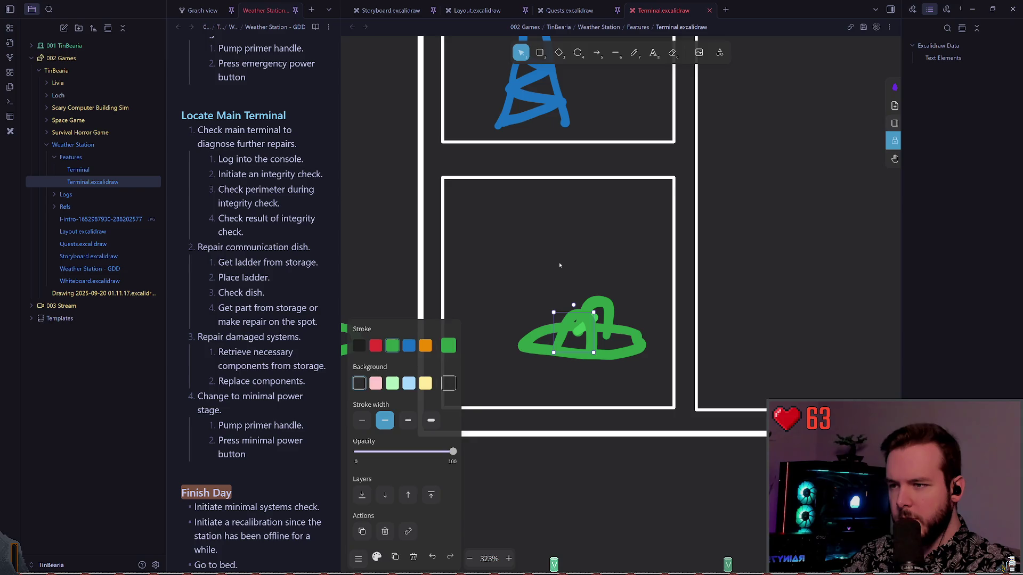
pyautogui.click(558, 263)
pyautogui.click(576, 331)
pyautogui.moveTo(577, 331); pyautogui.dragTo(578, 330)
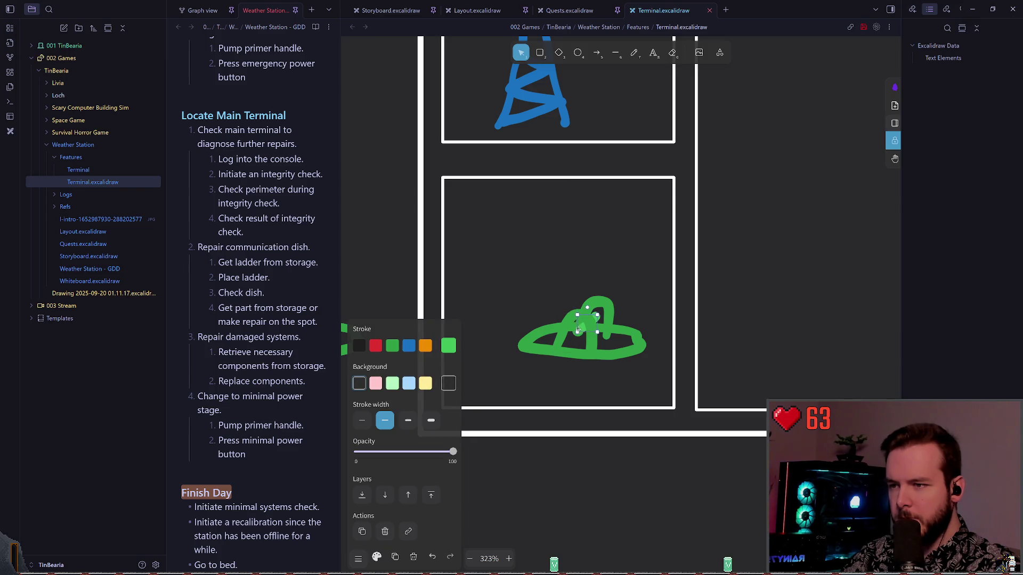
pyautogui.click(581, 303)
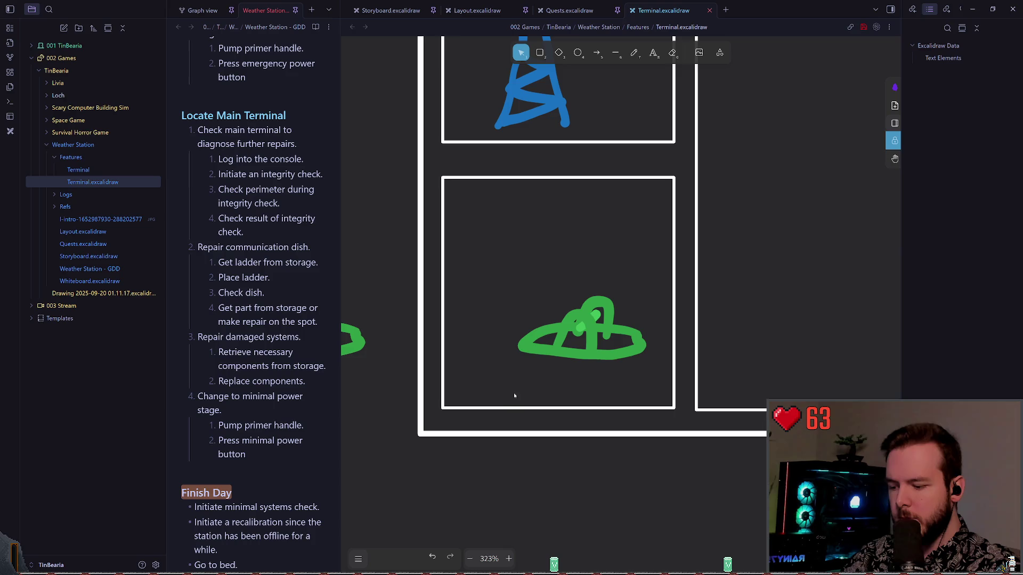
# - Draw a curved light-green stroke hooking right from the dome, discarding earlier attempts
pyautogui.press('p')
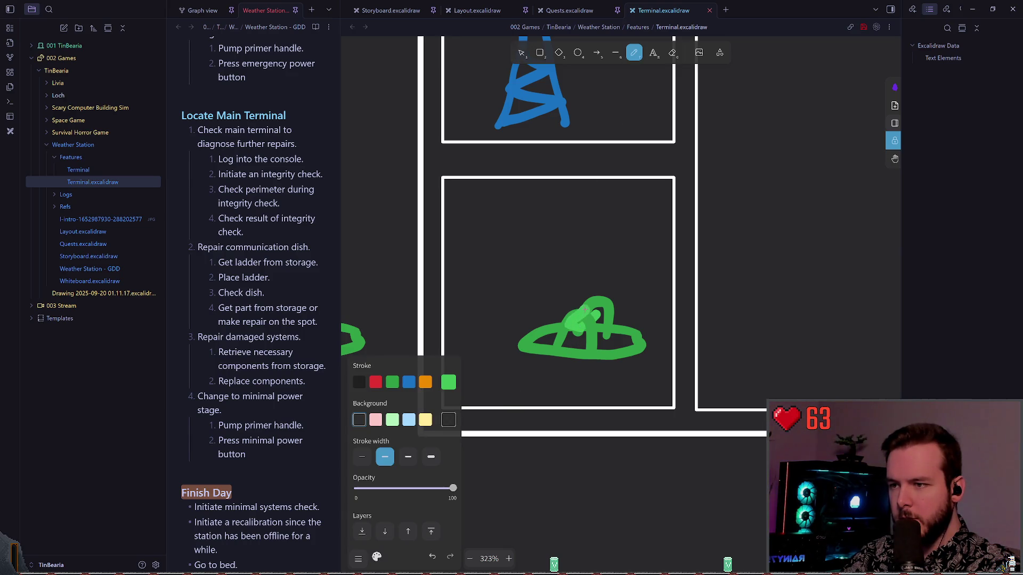
pyautogui.moveTo(603, 315)
pyautogui.mouseDown()
pyautogui.moveTo(584, 332)
pyautogui.moveTo(568, 326)
pyautogui.mouseUp()
pyautogui.hotkey('ctrl', 'z')
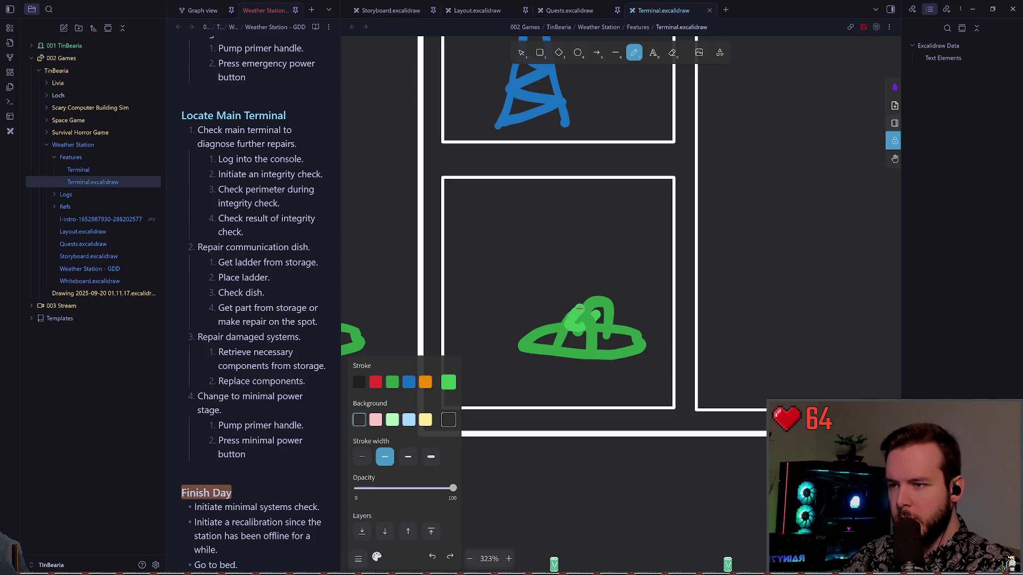
pyautogui.hotkey('ctrl', 'z')
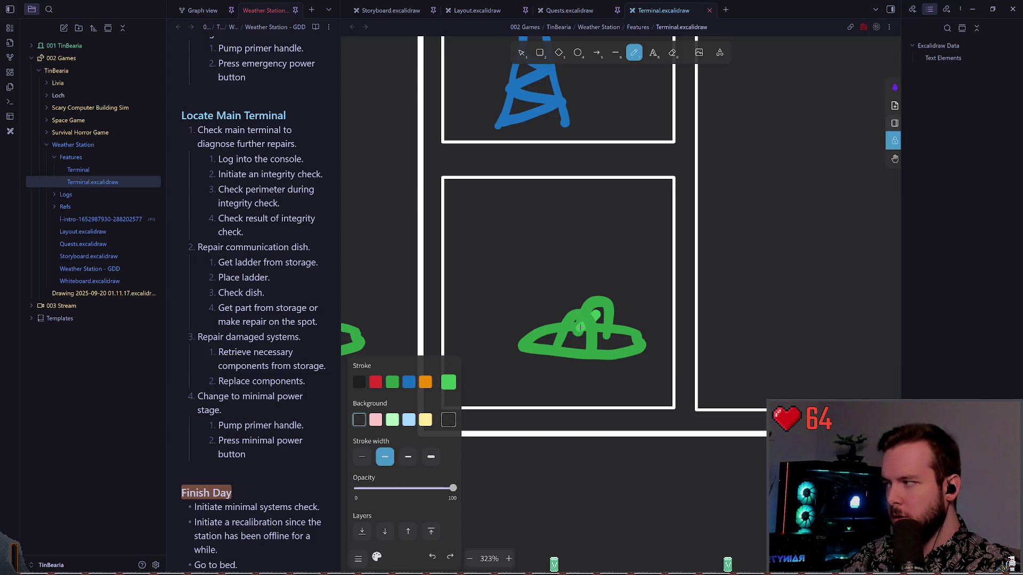
pyautogui.moveTo(579, 328)
pyautogui.mouseDown()
pyautogui.moveTo(563, 325)
pyautogui.moveTo(585, 268)
pyautogui.mouseUp()
pyautogui.hotkey('ctrl', 'z')
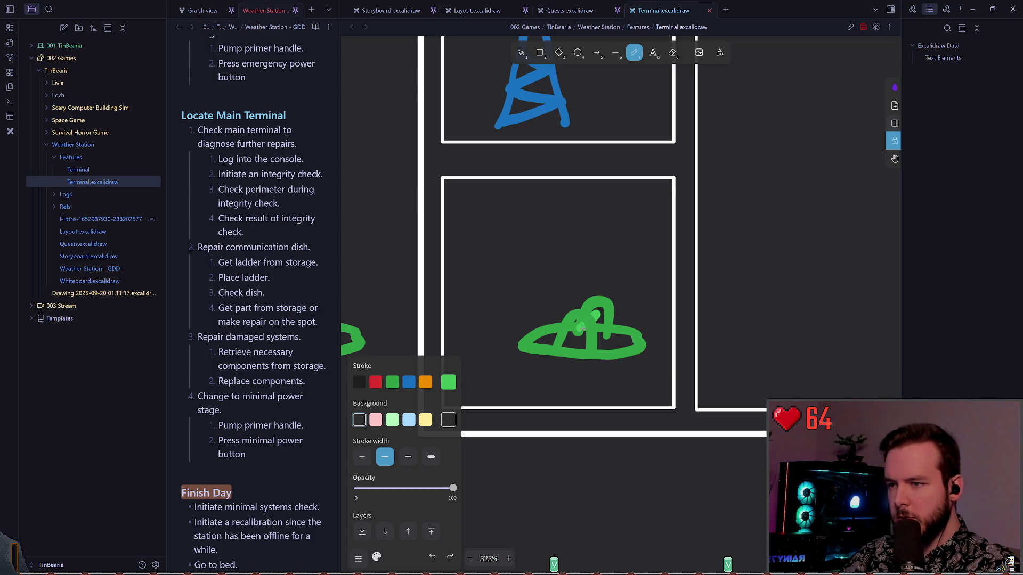
pyautogui.moveTo(579, 329)
pyautogui.mouseDown()
pyautogui.moveTo(564, 311)
pyautogui.moveTo(590, 289)
pyautogui.moveTo(615, 314)
pyautogui.moveTo(585, 329)
pyautogui.mouseUp()
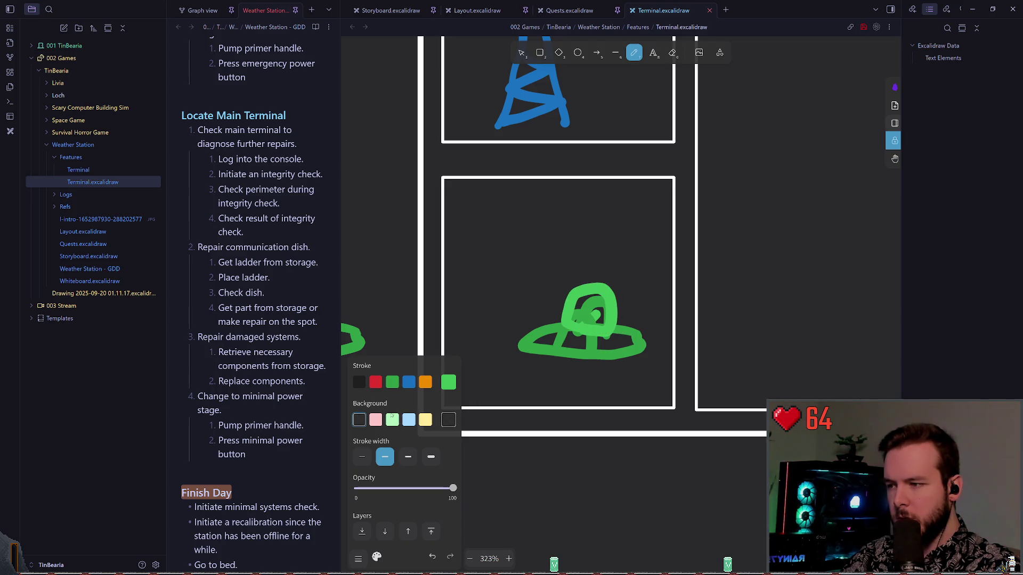
pyautogui.press('Escape')
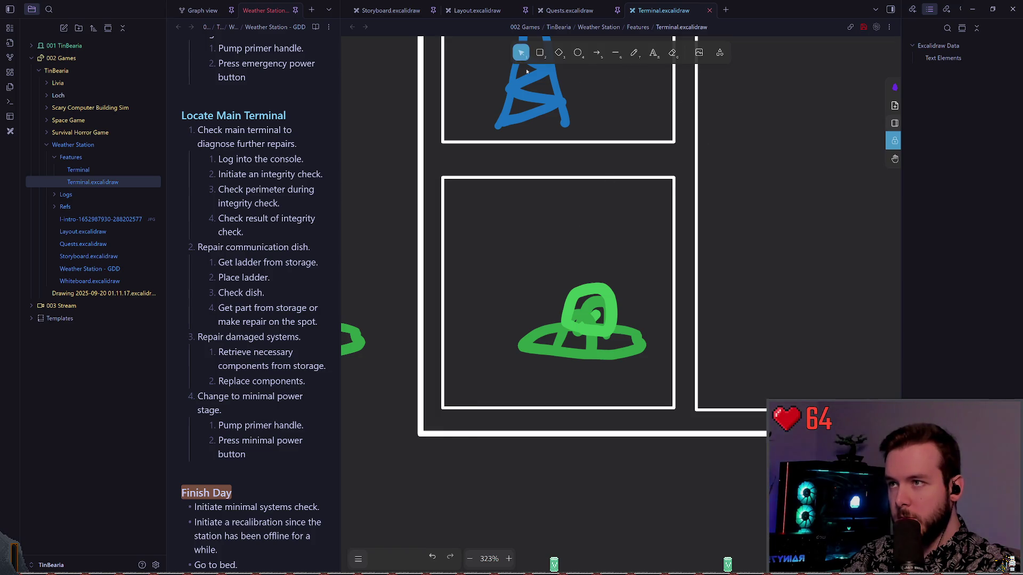
# - Bring the green drawing to the front
pyautogui.rightClick(589, 346)
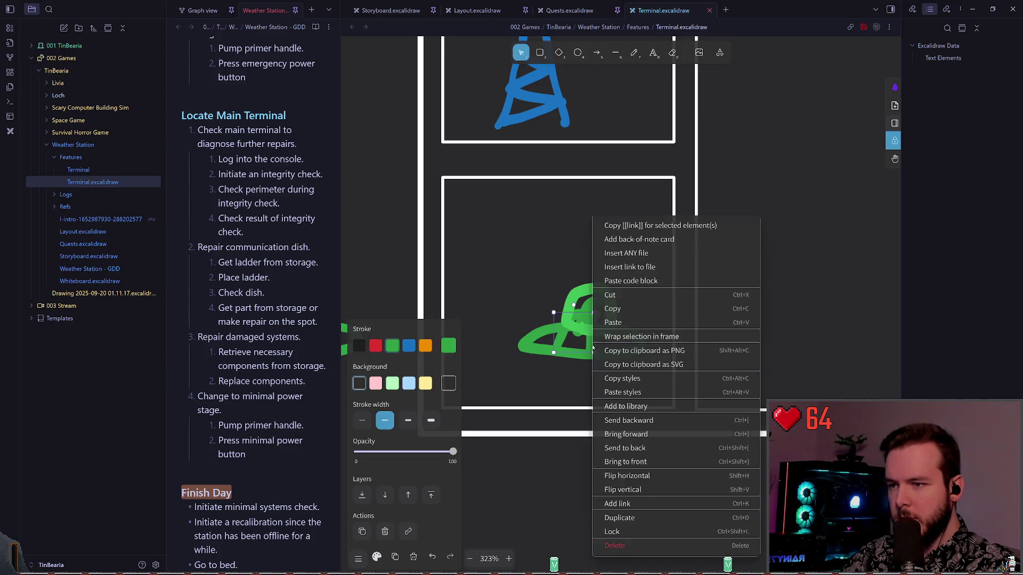
pyautogui.click(633, 462)
pyautogui.click(578, 216)
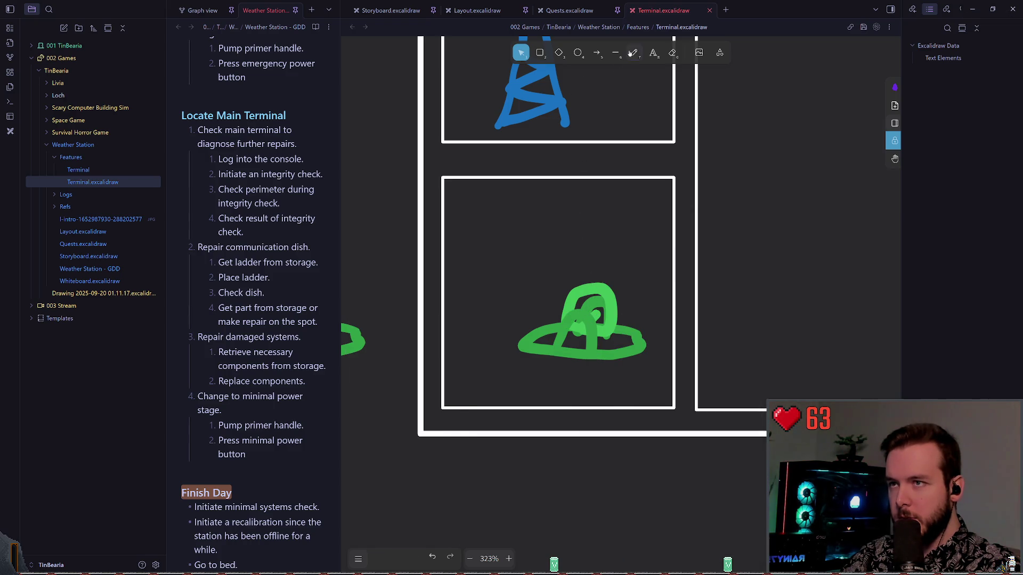
pyautogui.click(632, 52)
# - Sketch thin green antenna strokes above the dome at the thinnest width, then undo them
pyautogui.moveTo(570, 332); pyautogui.dragTo(566, 332)
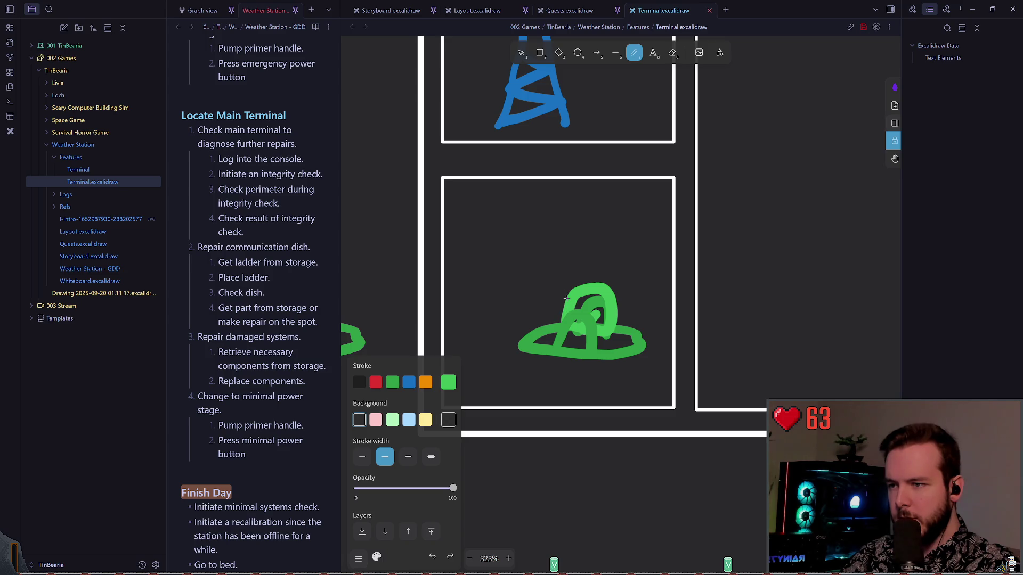
pyautogui.moveTo(566, 298); pyautogui.dragTo(553, 284)
pyautogui.hotkey('ctrl', 'z')
pyautogui.click(362, 456)
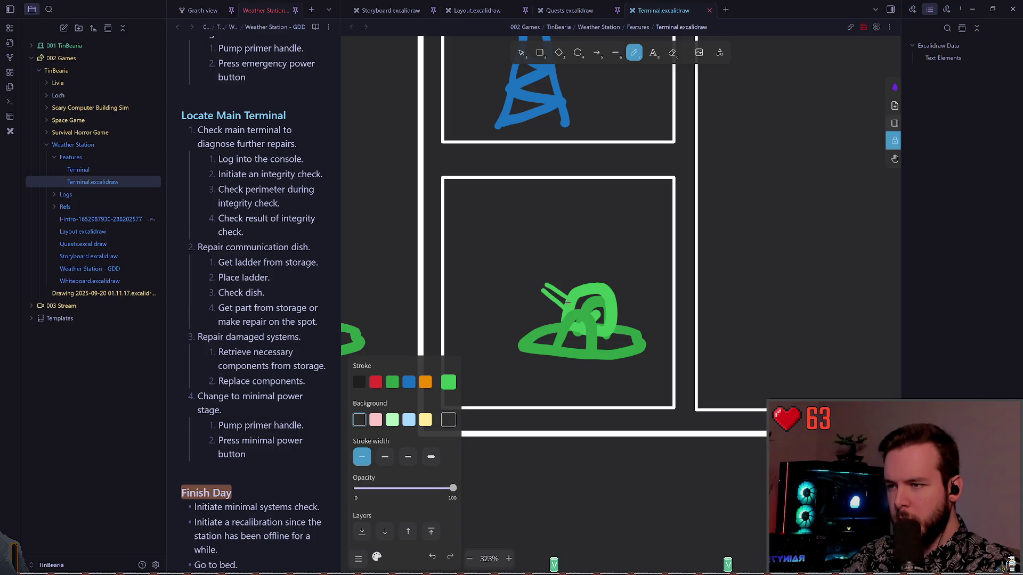
pyautogui.moveTo(567, 305); pyautogui.dragTo(543, 292)
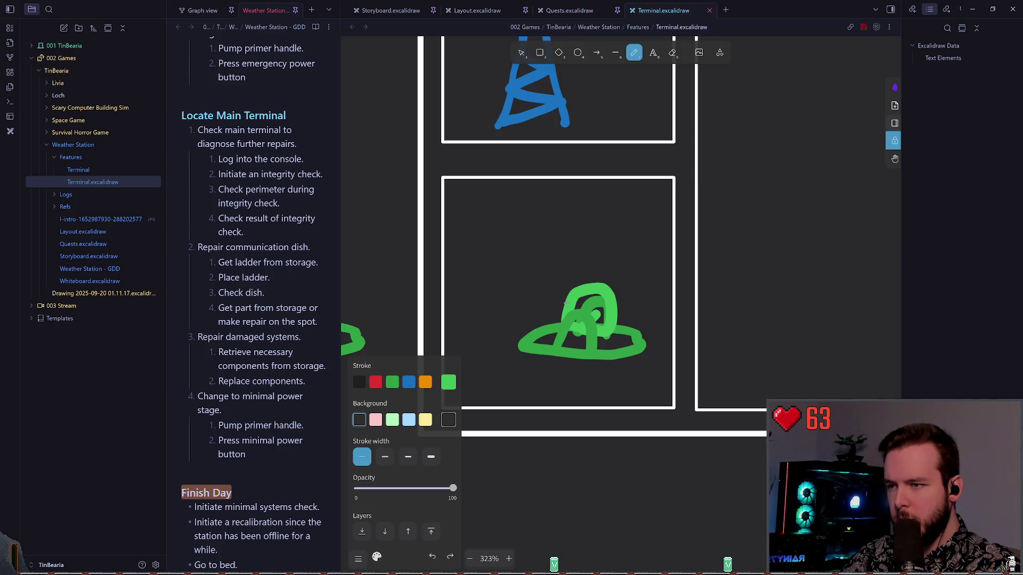
pyautogui.moveTo(558, 272); pyautogui.dragTo(509, 272)
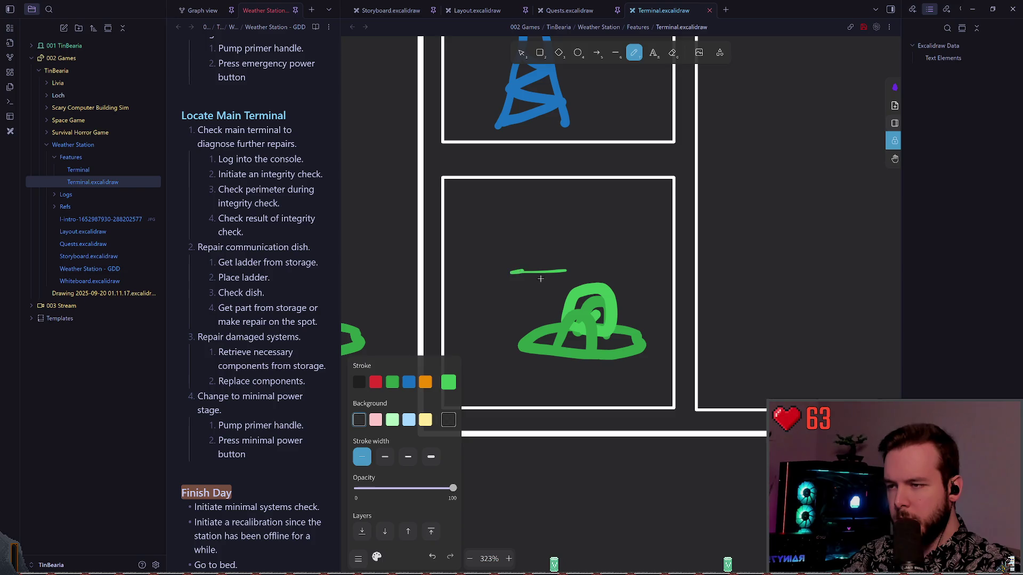
pyautogui.hotkey('ctrl', 'z')
pyautogui.moveTo(580, 270); pyautogui.dragTo(536, 270)
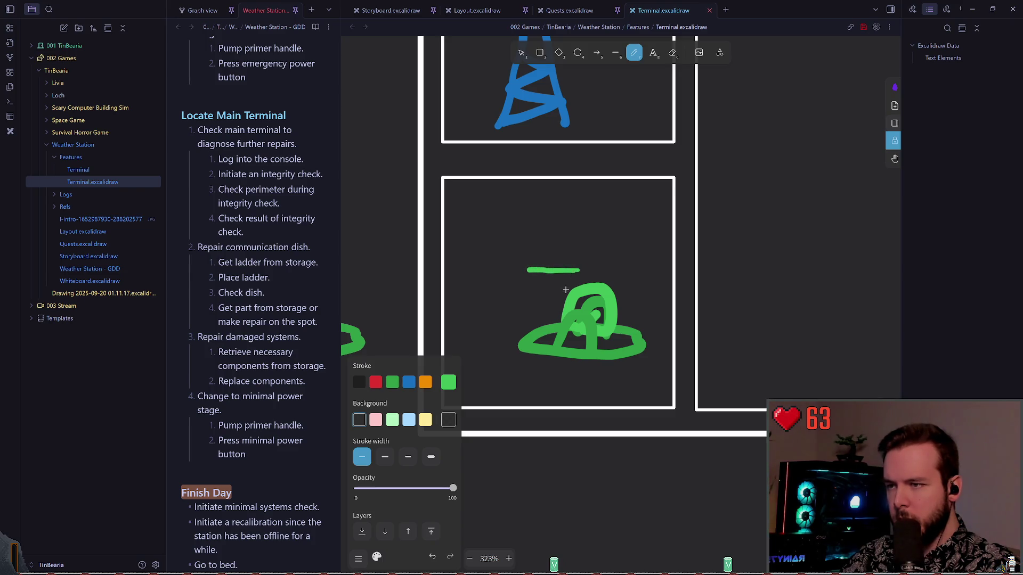
pyautogui.hotkey('ctrl', 'z')
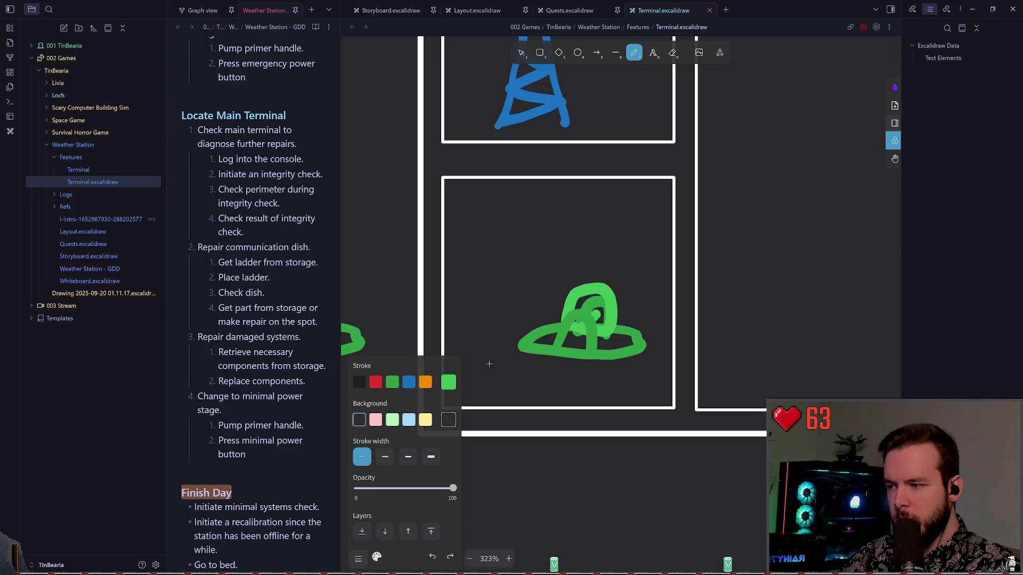
# - Try short lighter-green antenna strokes, undo them, and start a straight line above the dome
pyautogui.click(392, 382)
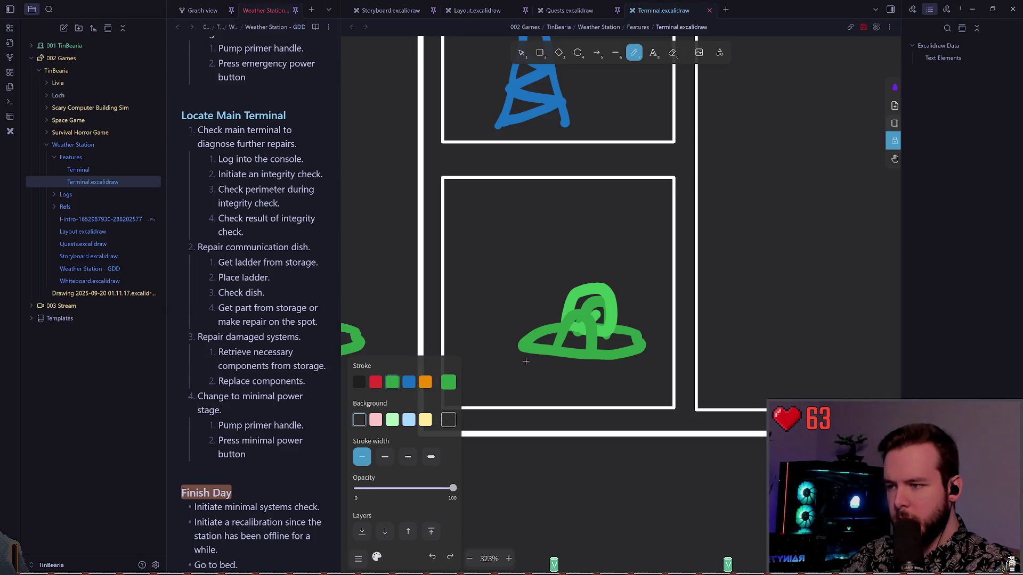
pyautogui.press('s')
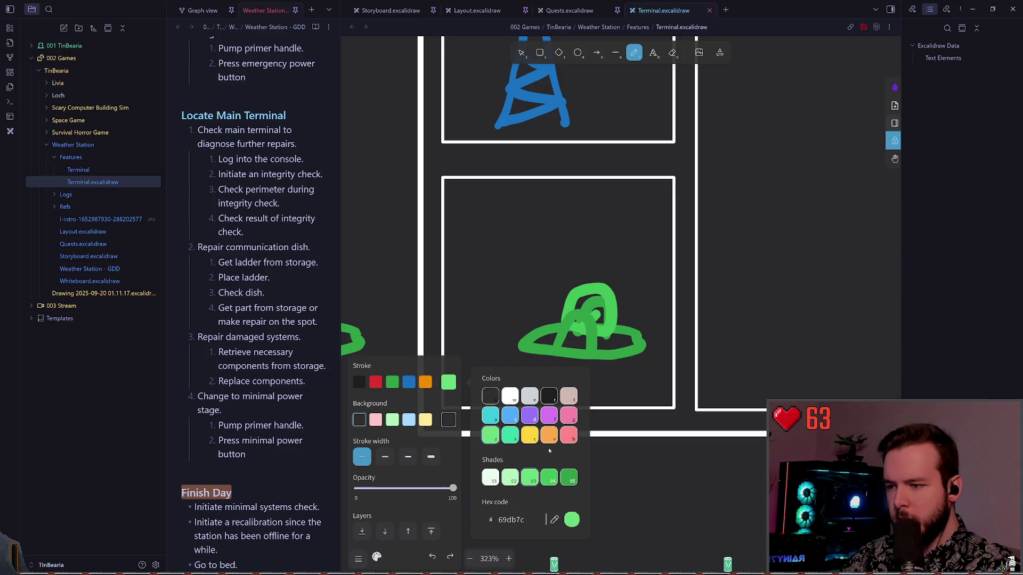
pyautogui.press('4')
pyautogui.press('Escape')
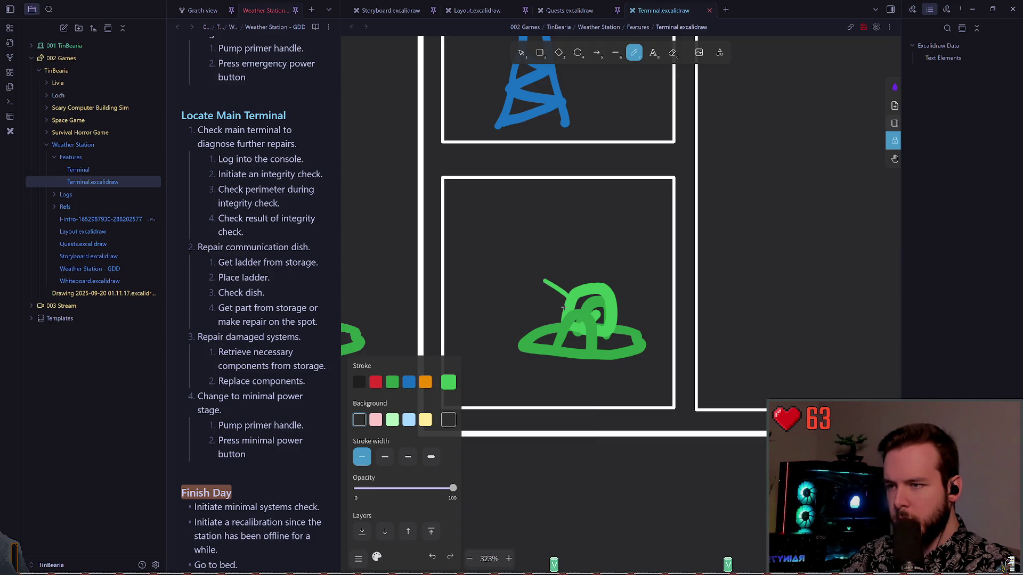
pyautogui.moveTo(544, 280); pyautogui.dragTo(547, 289)
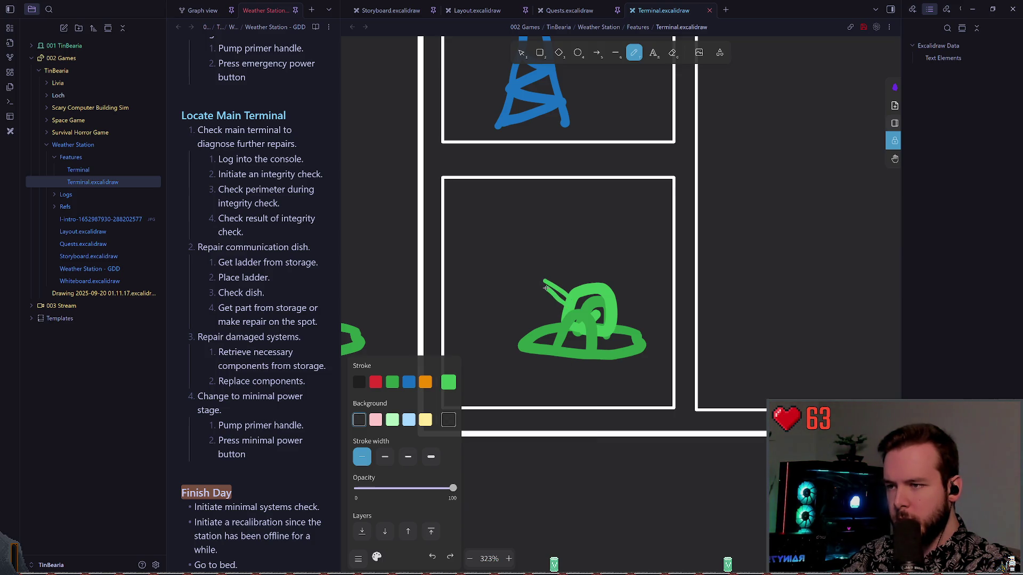
pyautogui.moveTo(540, 287); pyautogui.dragTo(566, 302)
pyautogui.hotkey('ctrl', 'z')
pyautogui.hotkey('ctrl', 'z')
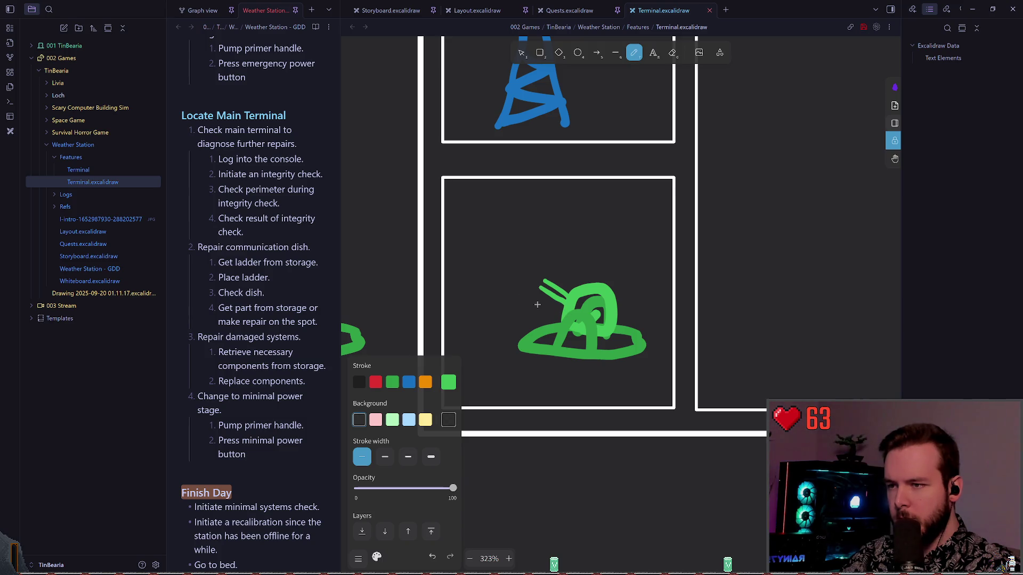
pyautogui.hotkey('ctrl', 'z')
pyautogui.hotkey('ctrl', 'z')
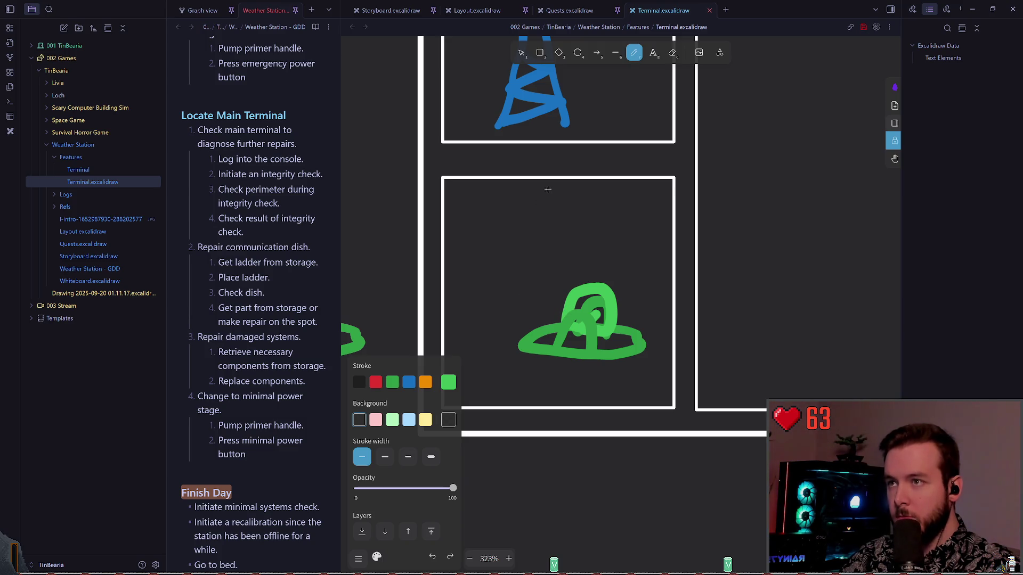
pyautogui.press('l')
pyautogui.moveTo(520, 242); pyautogui.dragTo(563, 247)
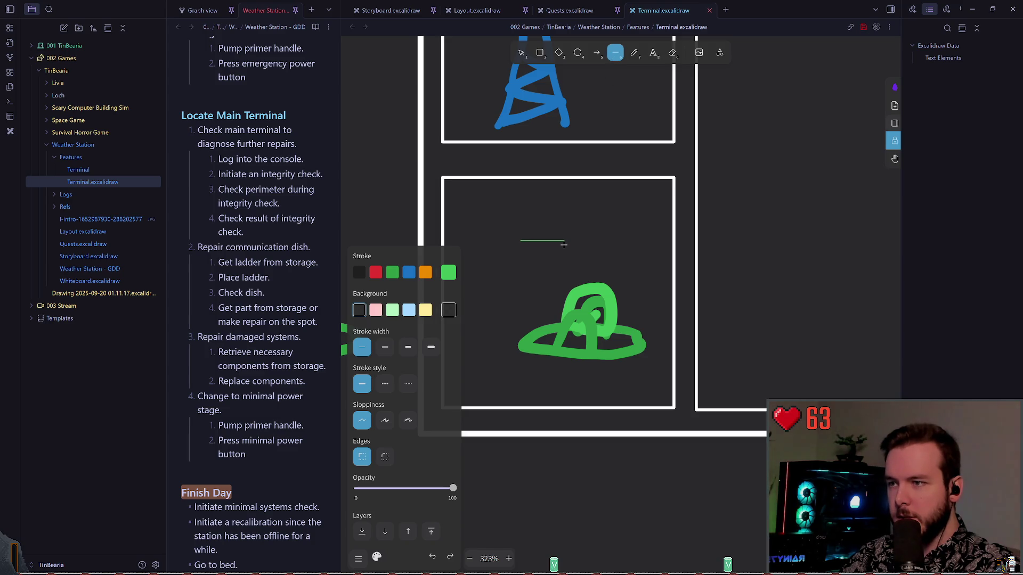
# - Replace the unfinished line with a straight horizontal green line above the dome
pyautogui.hotkey('ctrl', 'z')
pyautogui.scroll(5, 552, 262)
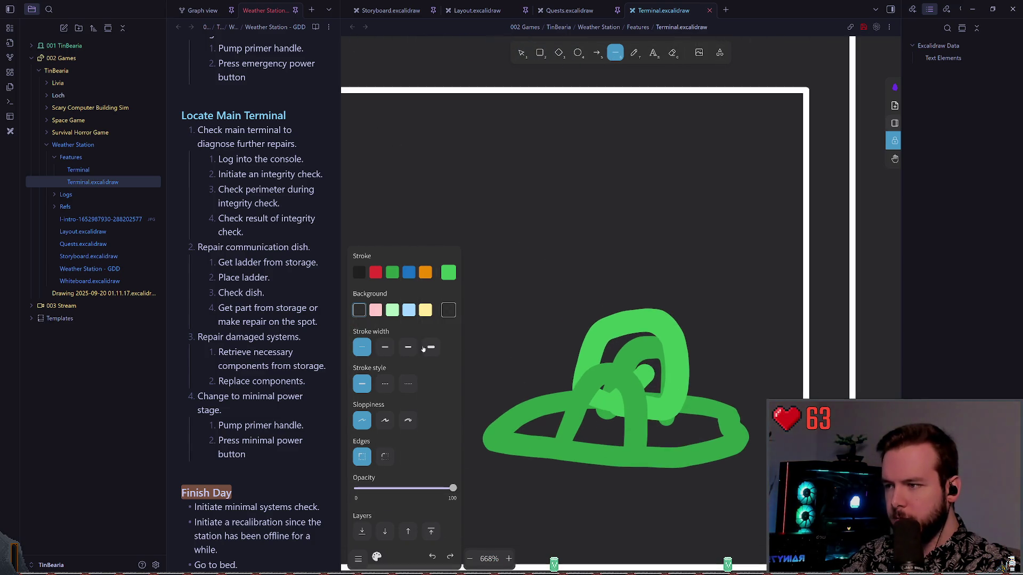
pyautogui.moveTo(522, 214)
pyautogui.mouseDown()
pyautogui.moveTo(598, 213)
pyautogui.moveTo(588, 214)
pyautogui.mouseUp()
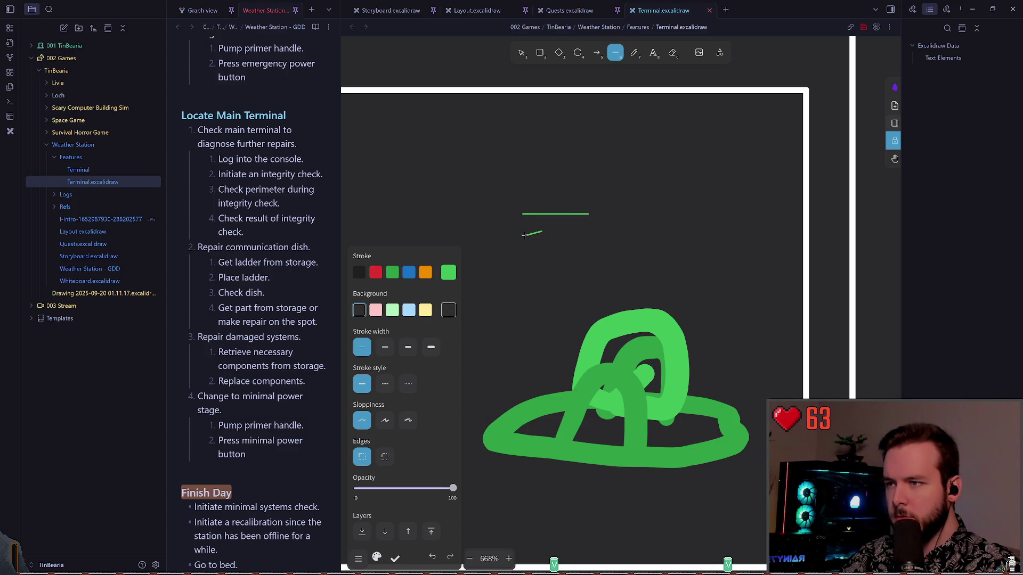
pyautogui.press('Escape')
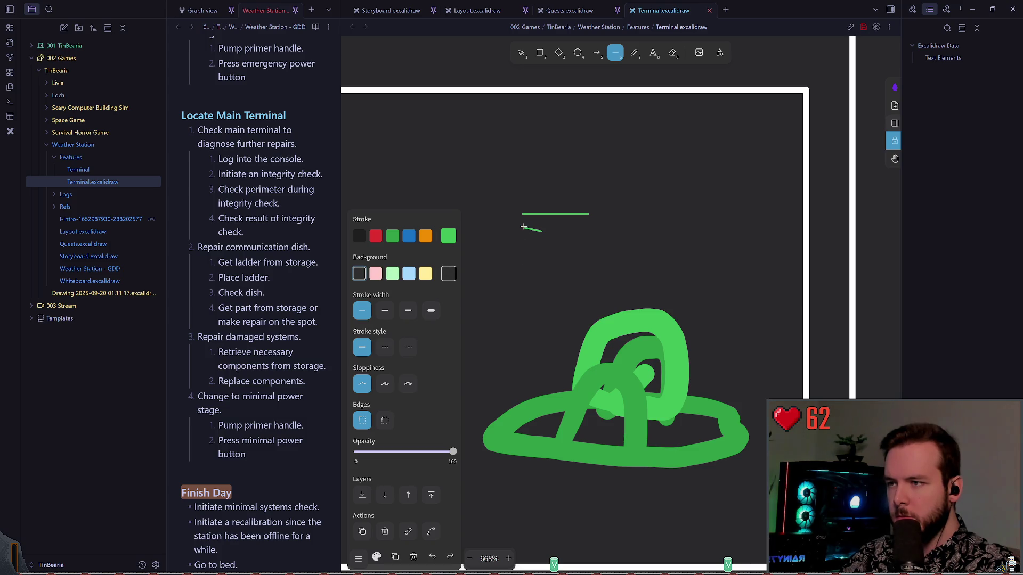
pyautogui.press('Escape')
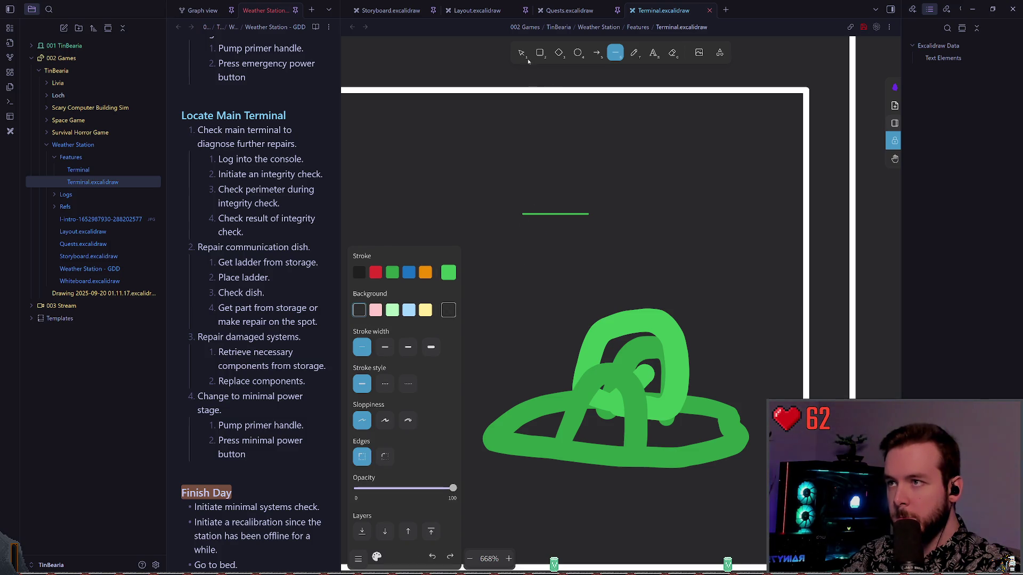
pyautogui.press('Escape')
# - Duplicate the line twice below it and align the copies into three parallel lines
pyautogui.moveTo(566, 211)
pyautogui.mouseDown()
pyautogui.moveTo(617, 235)
pyautogui.moveTo(533, 218)
pyautogui.mouseUp()
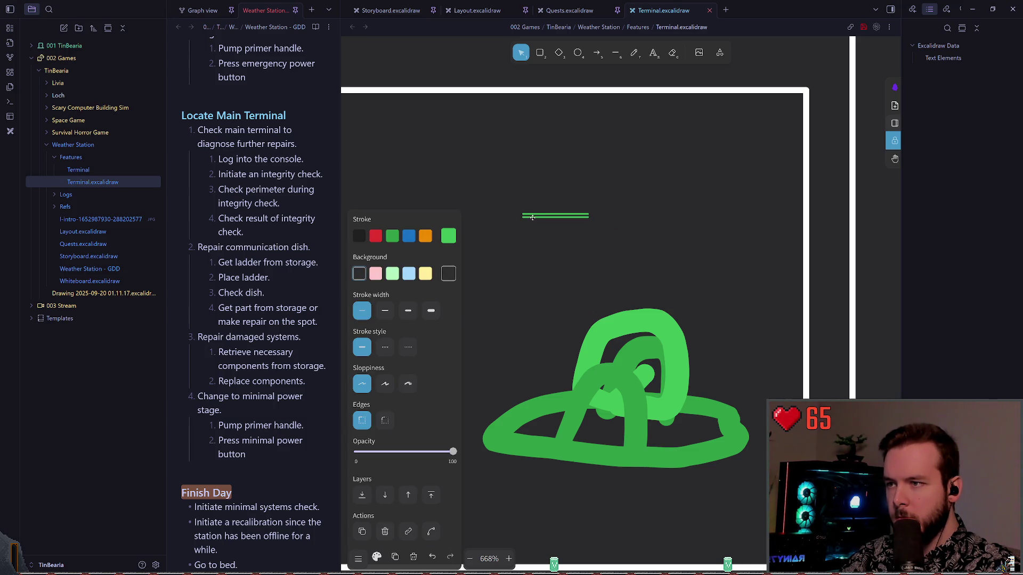
pyautogui.scroll(1, 544, 220)
pyautogui.scroll(8, 550, 272)
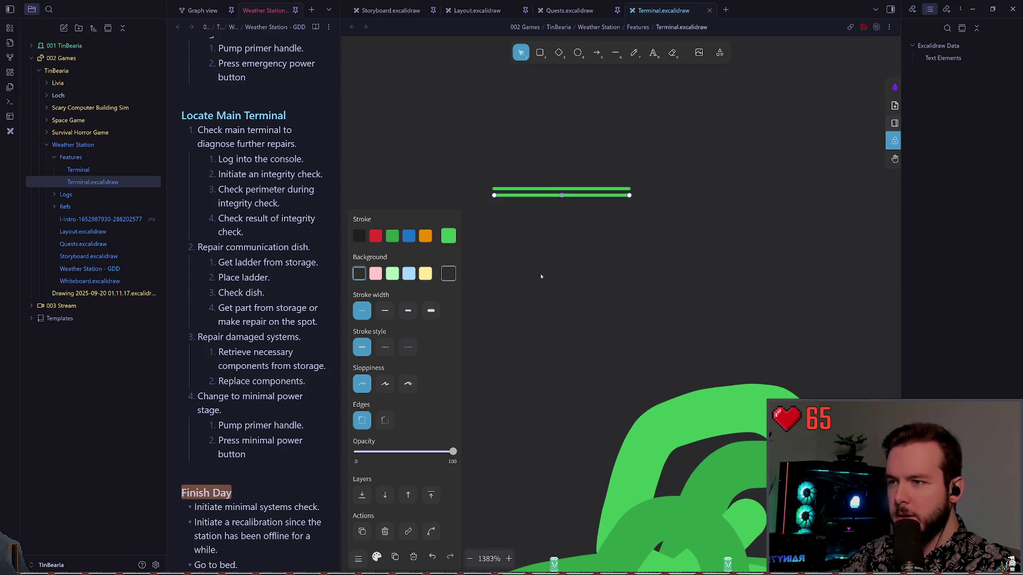
pyautogui.scroll(2, 551, 315)
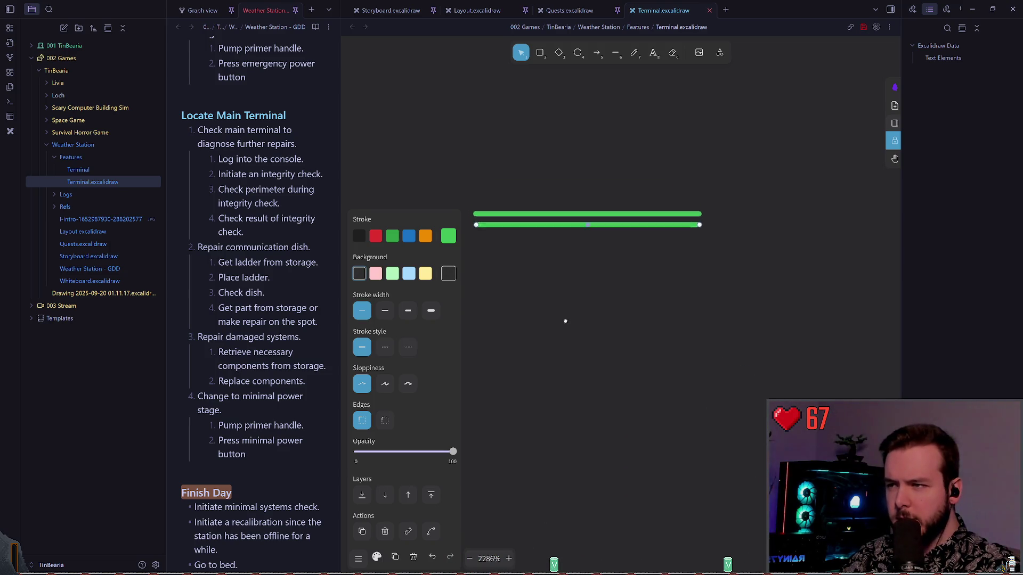
pyautogui.moveTo(530, 254)
pyautogui.mouseDown()
pyautogui.moveTo(498, 262)
pyautogui.moveTo(538, 263)
pyautogui.mouseUp()
pyautogui.click(538, 271)
pyautogui.click(538, 256)
pyautogui.click(600, 308)
pyautogui.scroll(-6, 584, 317)
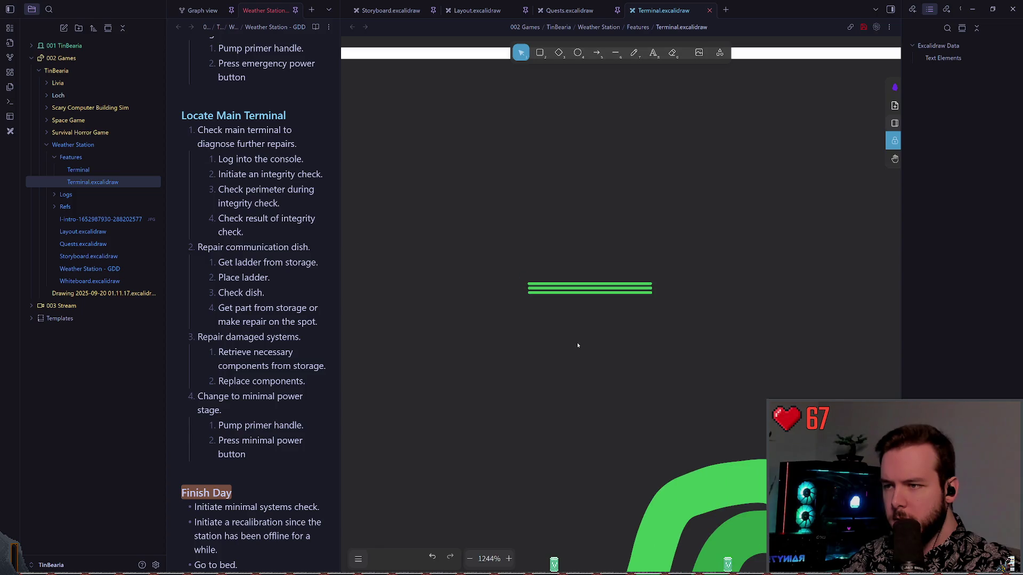
pyautogui.scroll(5, 575, 298)
pyautogui.click(564, 276)
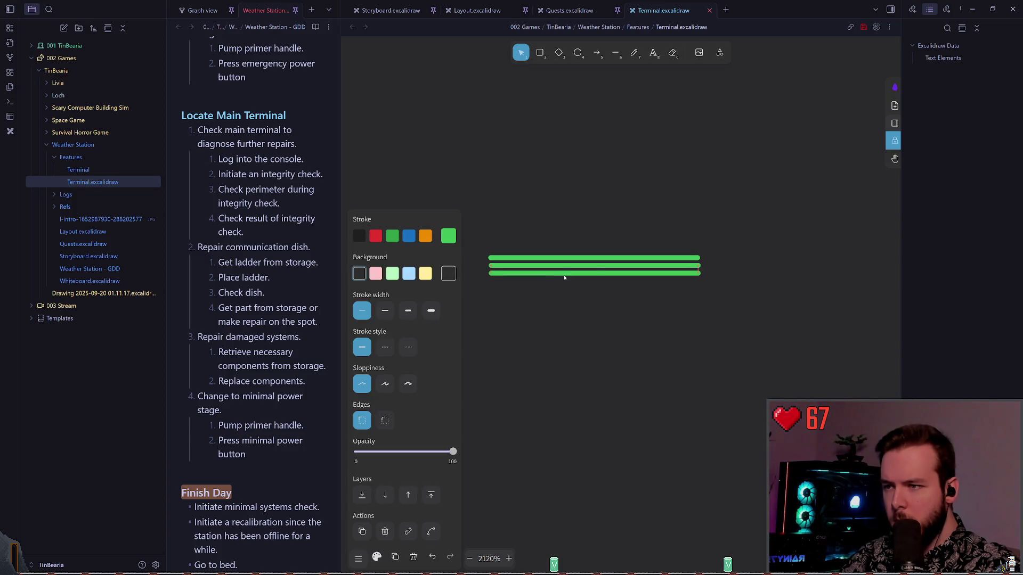
# - Align the bottom line's ends with the middle line and check the lines' stroke colours
pyautogui.moveTo(564, 273); pyautogui.dragTo(565, 273)
pyautogui.click(575, 277)
pyautogui.click(572, 259)
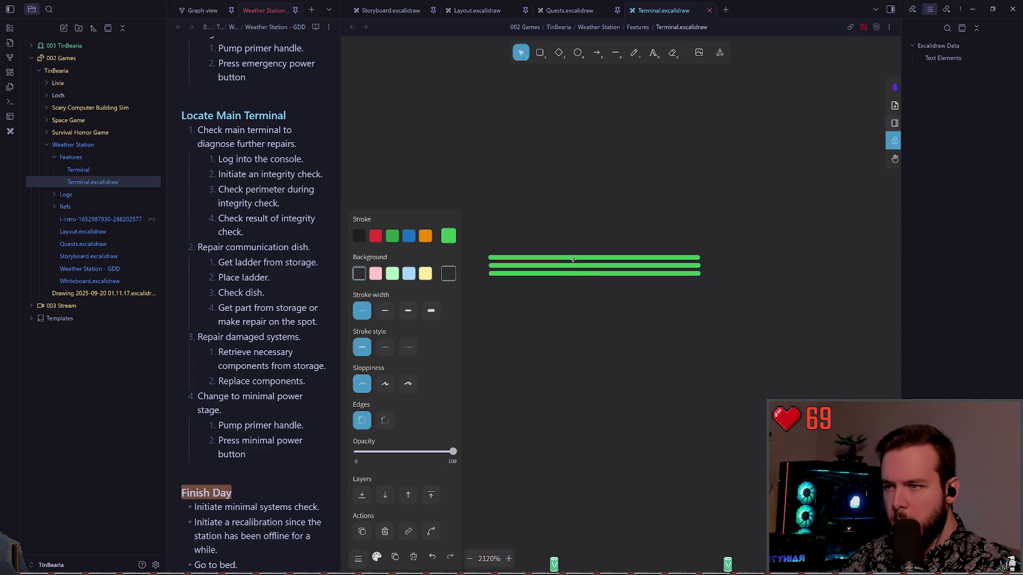
pyautogui.click(577, 299)
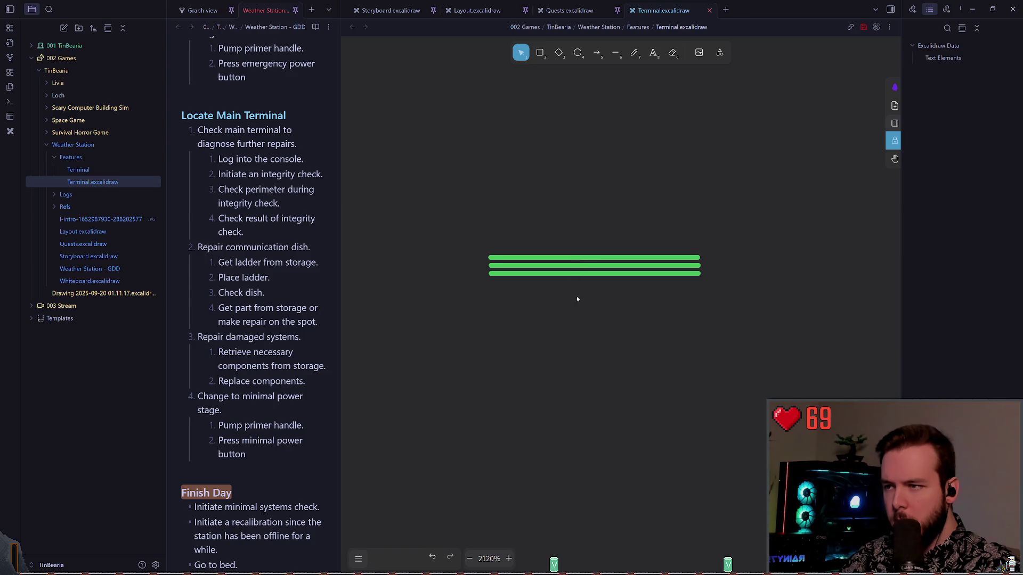
pyautogui.click(557, 266)
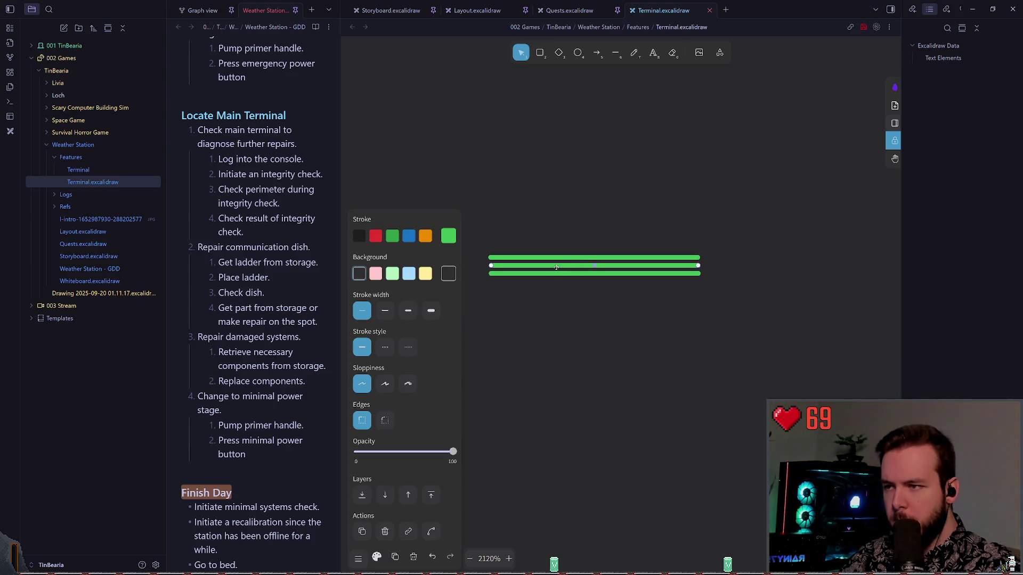
pyautogui.click(449, 235)
pyautogui.click(646, 347)
pyautogui.scroll(-3, 664, 358)
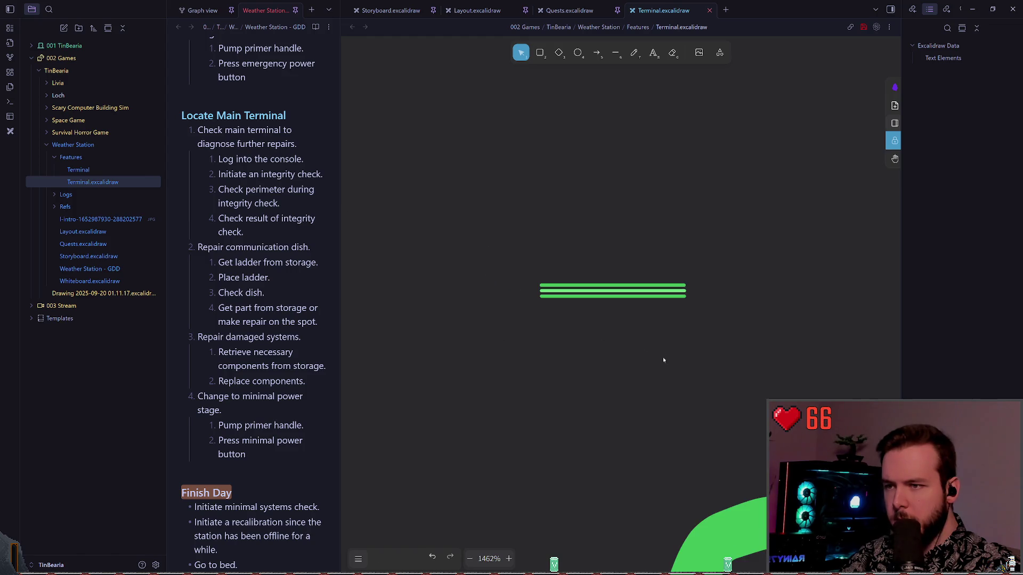
pyautogui.moveTo(664, 358); pyautogui.dragTo(577, 312)
# - Give the bottom green line a darker green stroke
pyautogui.click(532, 241)
pyautogui.click(567, 251)
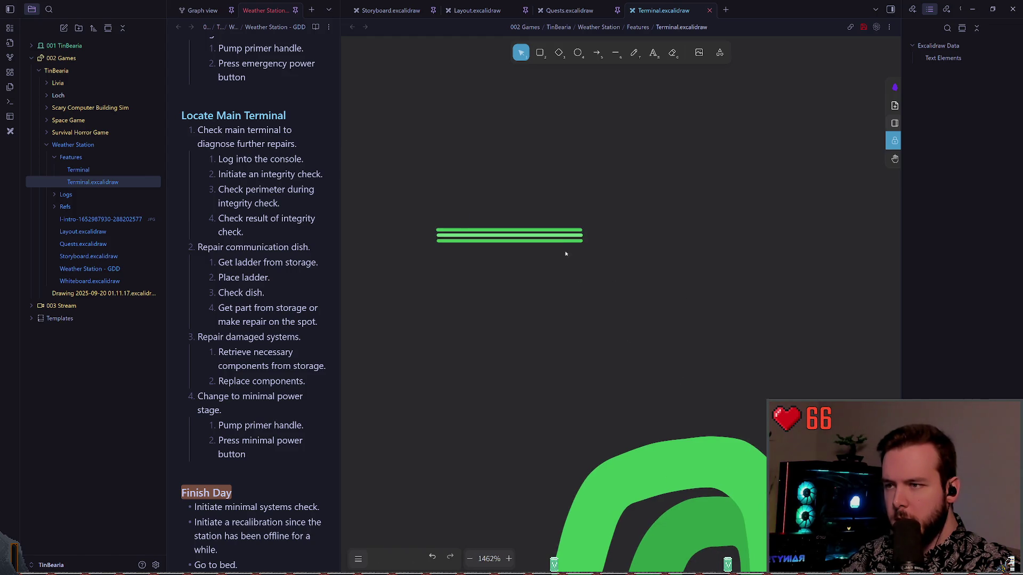
pyautogui.click(562, 241)
pyautogui.click(448, 237)
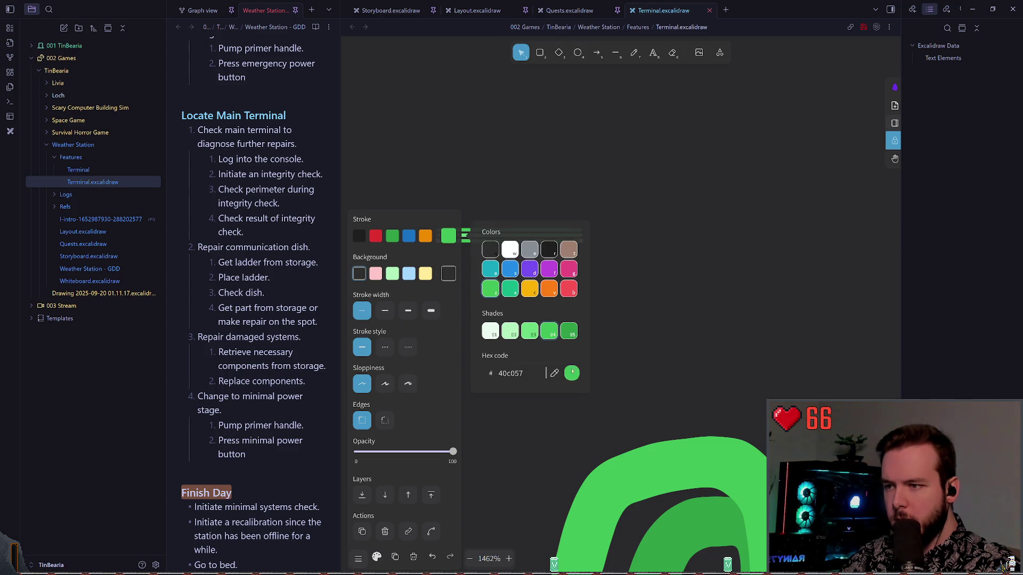
pyautogui.click(548, 288)
pyautogui.click(670, 312)
# - Rotate all three lines into a diagonal antenna at the dome's upper left
pyautogui.moveTo(670, 312); pyautogui.dragTo(426, 167)
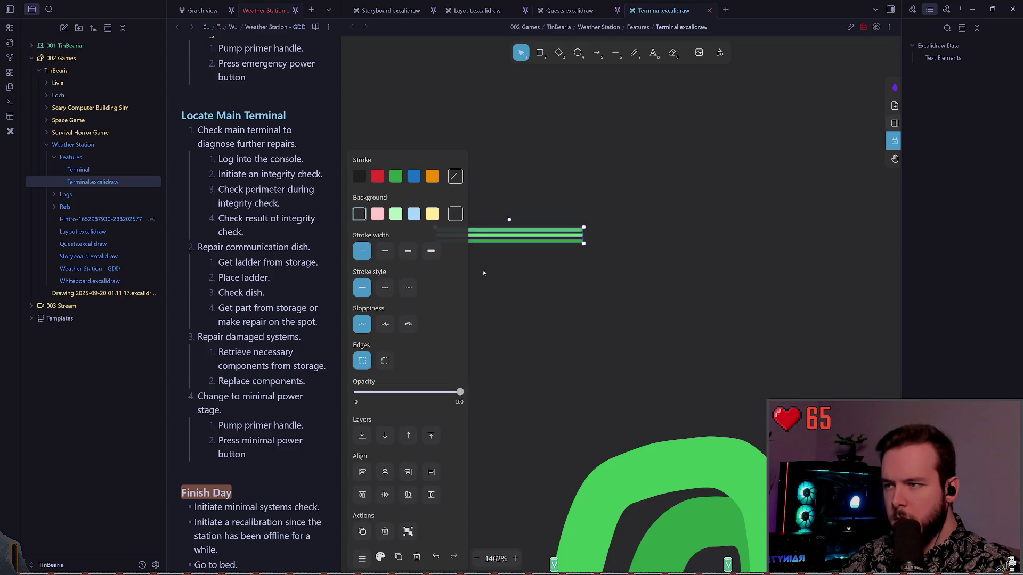
pyautogui.hscroll(-3, 660, 219)
pyautogui.moveTo(670, 216)
pyautogui.mouseDown()
pyautogui.moveTo(670, 238)
pyautogui.moveTo(673, 203)
pyautogui.moveTo(680, 209)
pyautogui.moveTo(657, 199)
pyautogui.moveTo(649, 358)
pyautogui.moveTo(659, 368)
pyautogui.mouseUp()
pyautogui.scroll(-3, 712, 286)
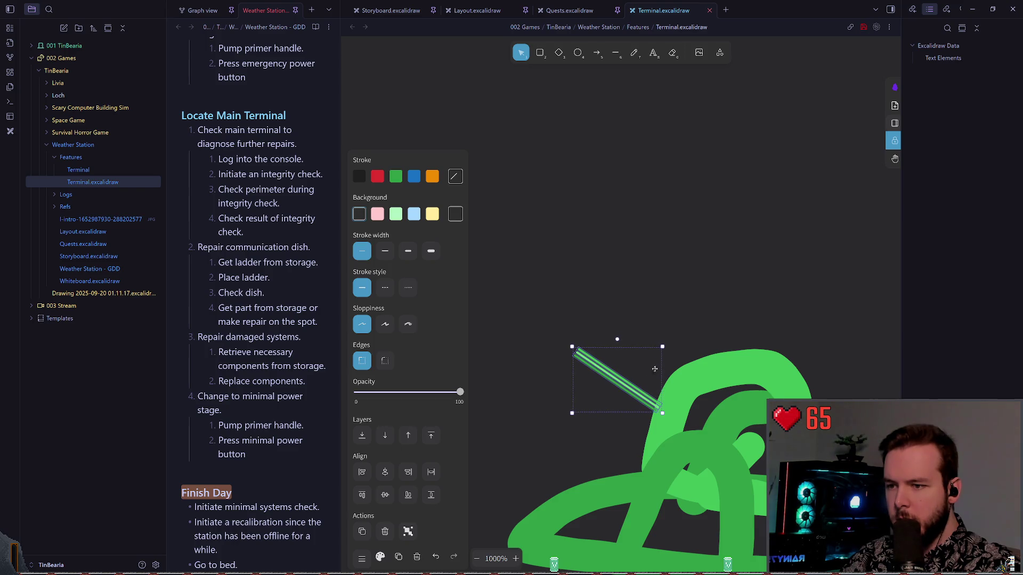
# - Send the green antenna lines behind the dome
pyautogui.rightClick(647, 373)
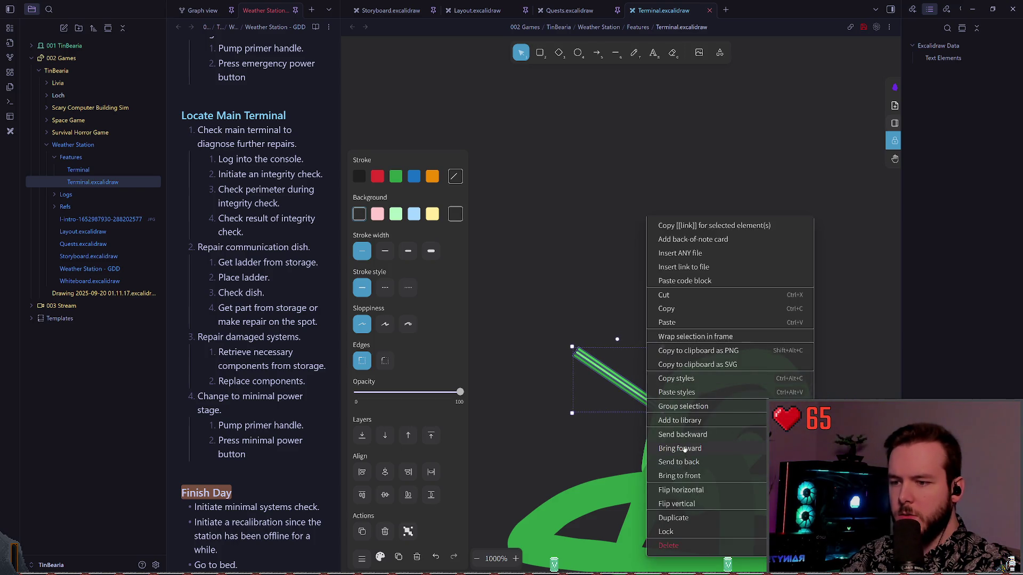
pyautogui.click(685, 462)
pyautogui.scroll(-5, 666, 293)
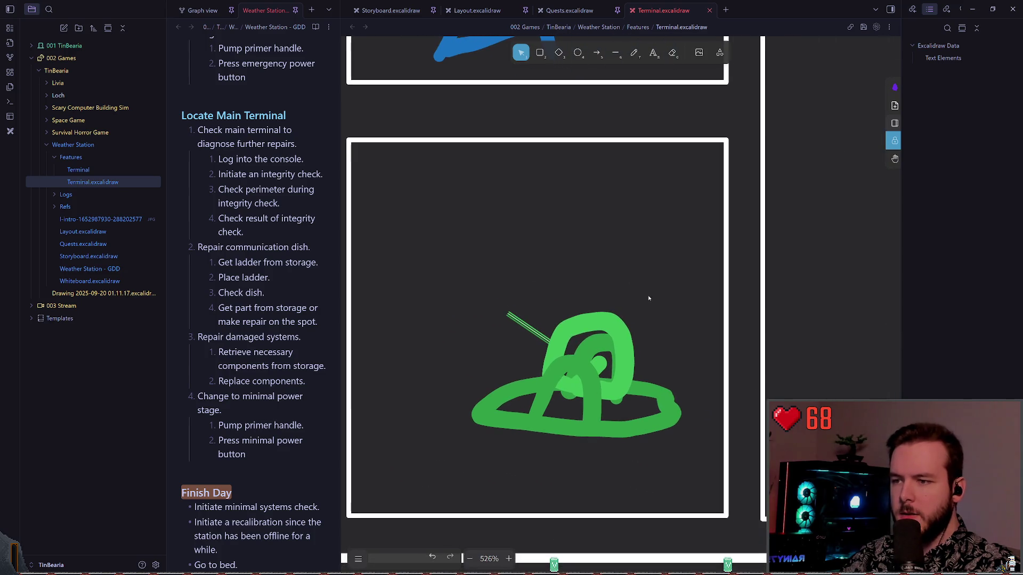
# - Make the thin barrel line one stroke width thicker
pyautogui.click(526, 326)
pyautogui.scroll(5, 506, 346)
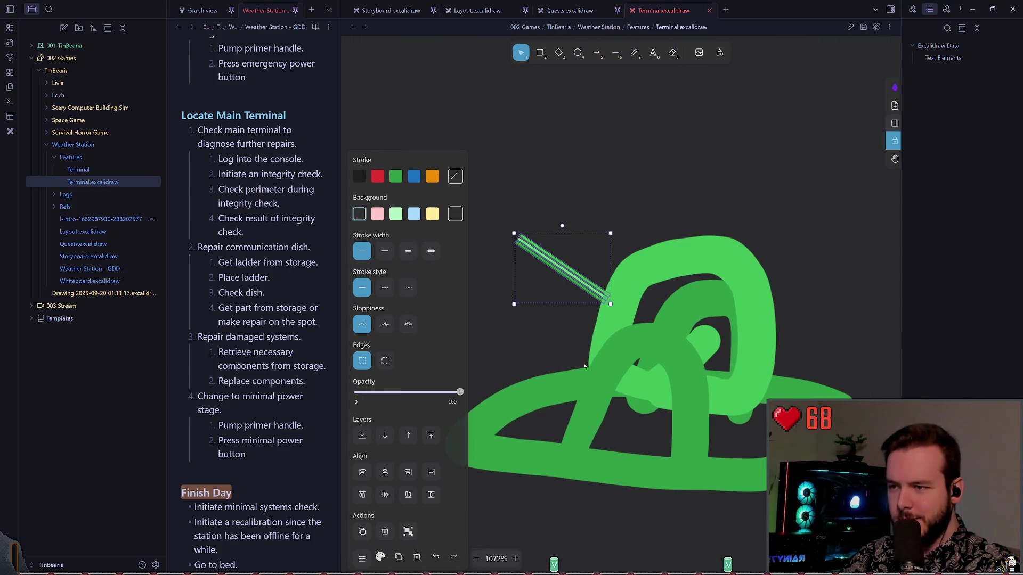
pyautogui.scroll(1, 533, 280)
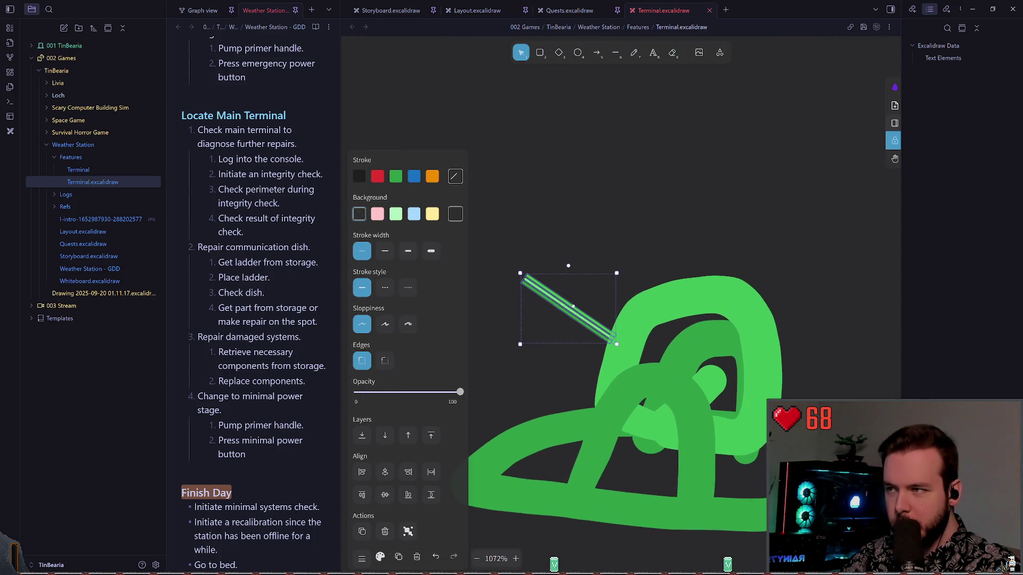
pyautogui.click(384, 250)
pyautogui.click(627, 323)
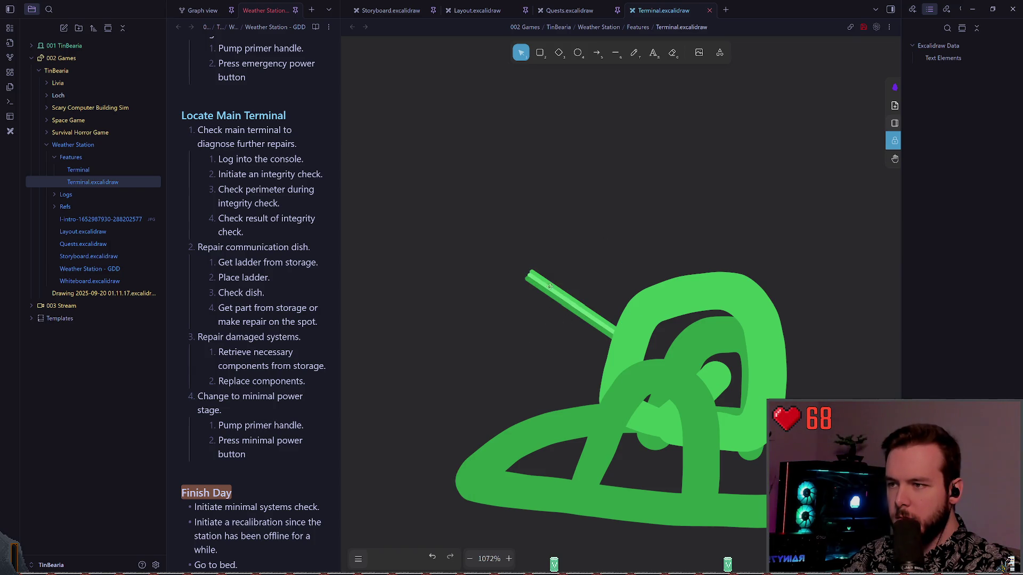
# - Lengthen the thickened barrel line toward the upper left by dragging its end handle
pyautogui.moveTo(485, 215); pyautogui.dragTo(638, 390)
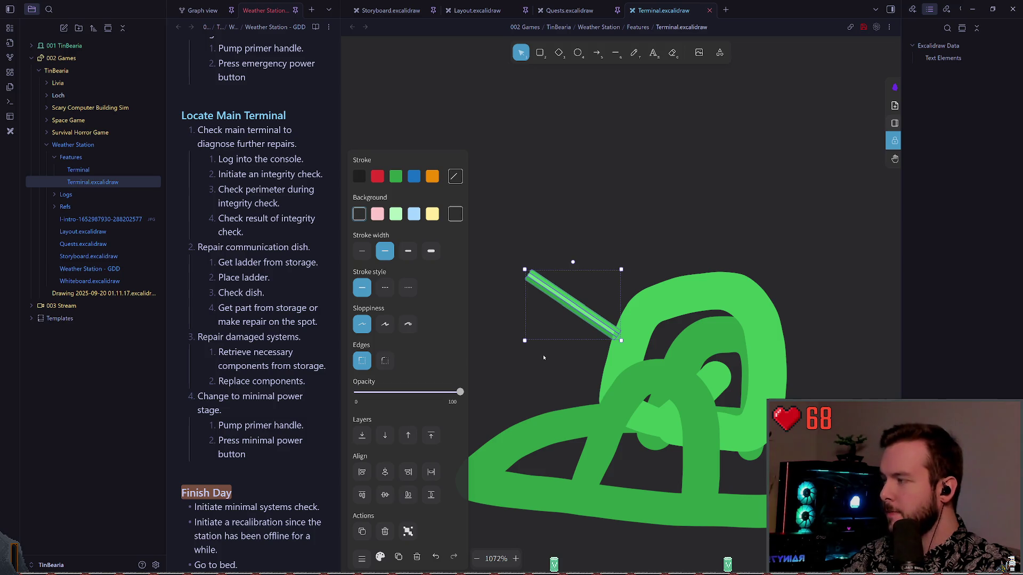
pyautogui.moveTo(525, 339); pyautogui.dragTo(495, 366)
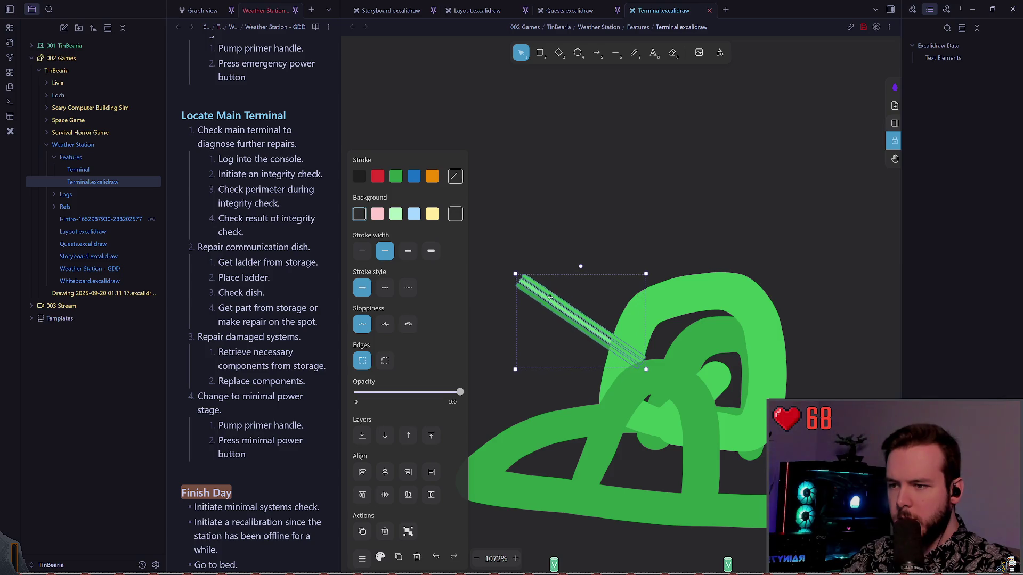
pyautogui.click(648, 248)
pyautogui.scroll(-5, 652, 265)
pyautogui.scroll(-1, 651, 265)
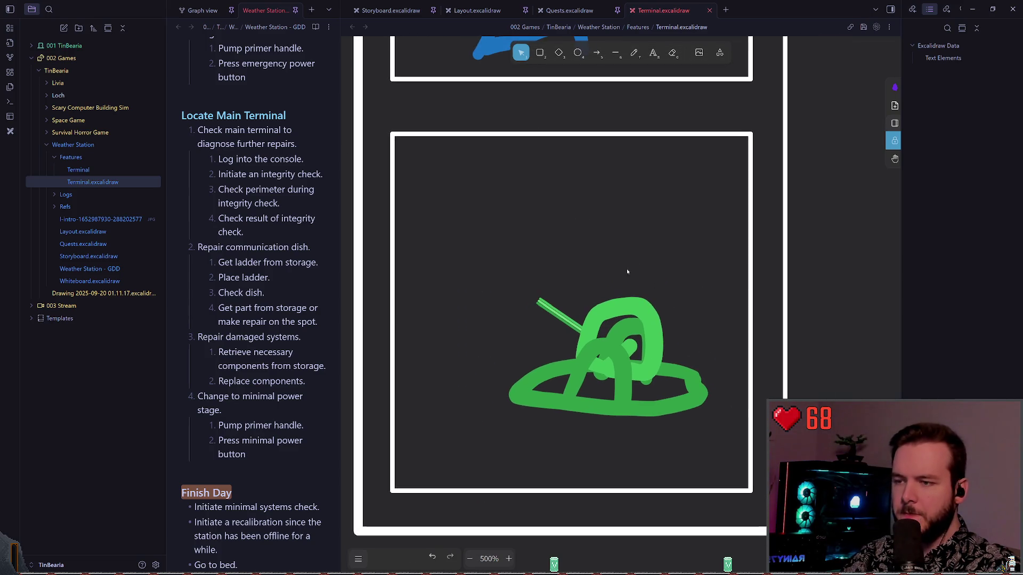
pyautogui.scroll(-7, 592, 299)
pyautogui.scroll(10, 592, 299)
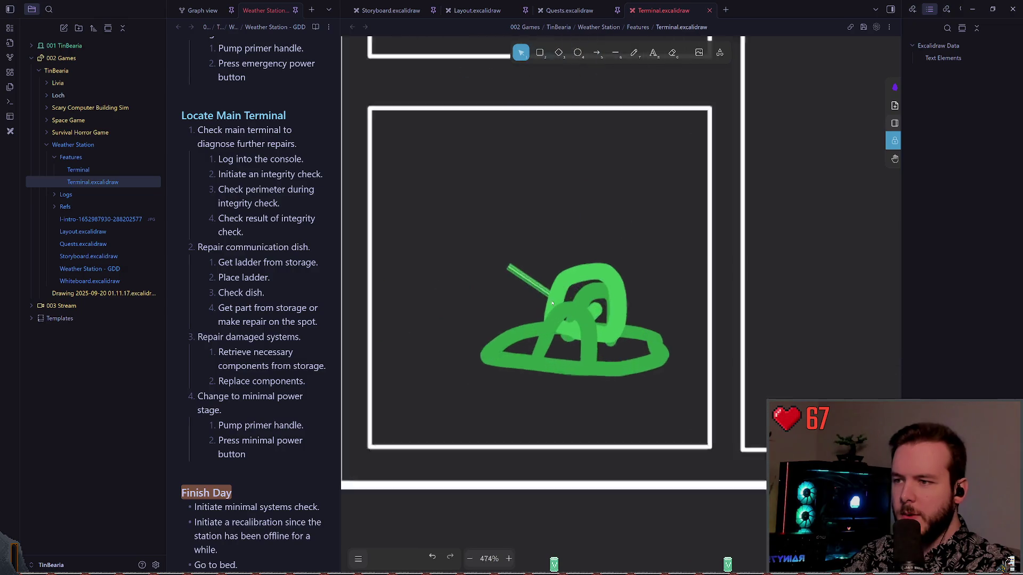
# - Delete the straight barrel line, then try several freehand barrel strokes and undo each one
pyautogui.click(491, 246)
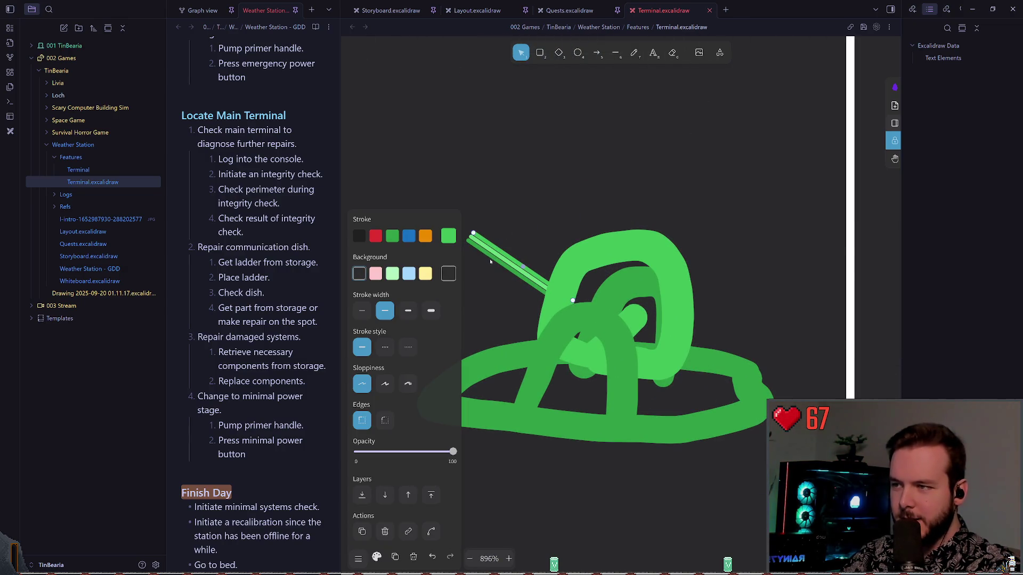
pyautogui.press('Delete')
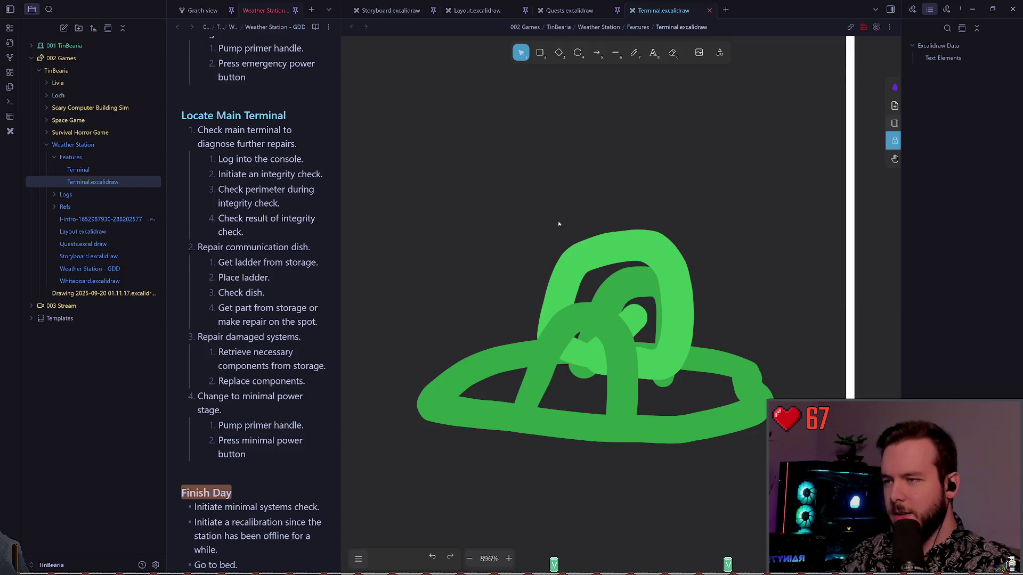
pyautogui.click(635, 52)
pyautogui.moveTo(554, 269); pyautogui.dragTo(495, 207)
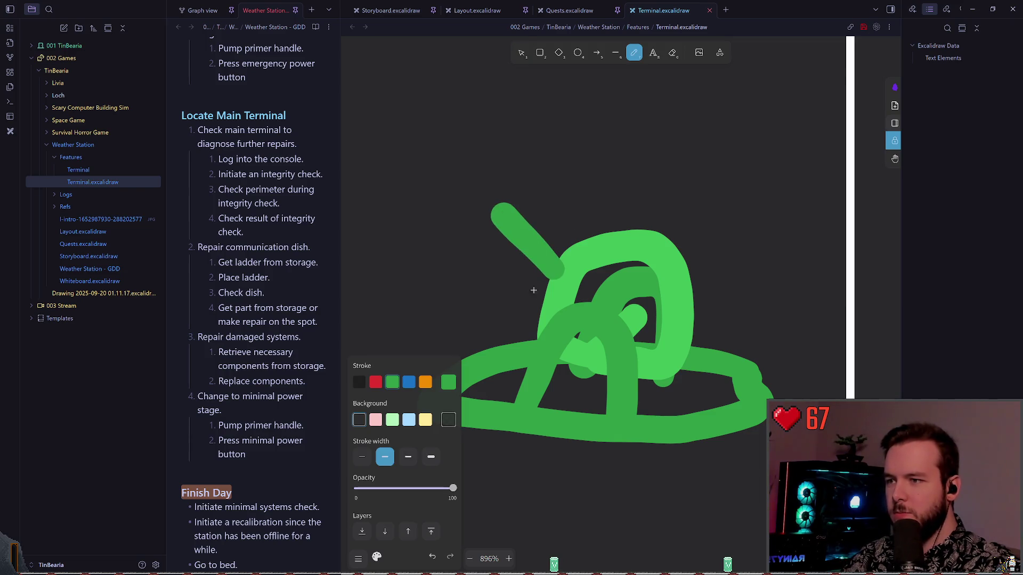
pyautogui.hotkey('ctrl', 'z')
pyautogui.moveTo(548, 293); pyautogui.dragTo(493, 235)
pyautogui.hotkey('ctrl', 'z')
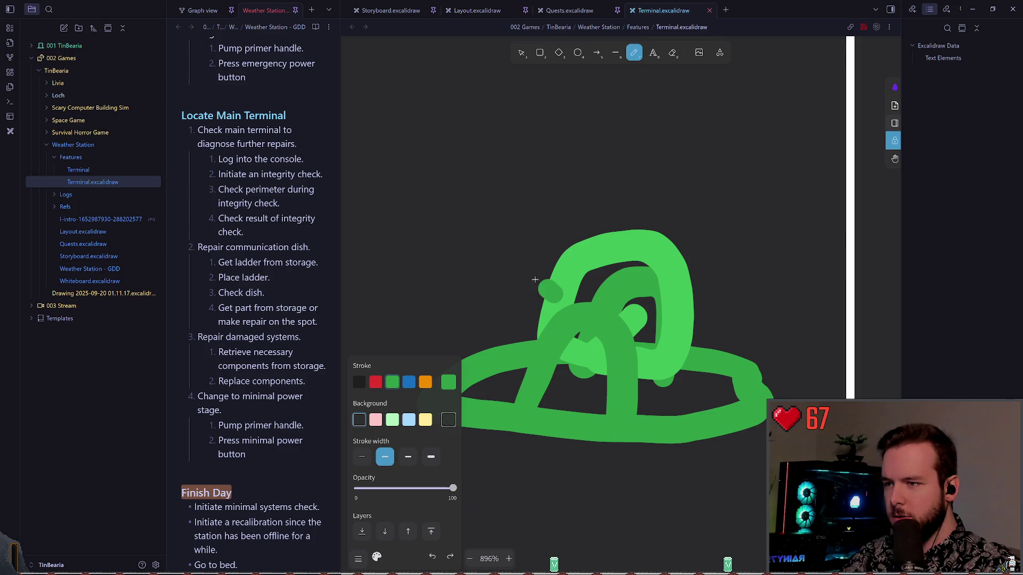
pyautogui.moveTo(537, 286); pyautogui.dragTo(516, 285)
pyautogui.hotkey('ctrl', 'z')
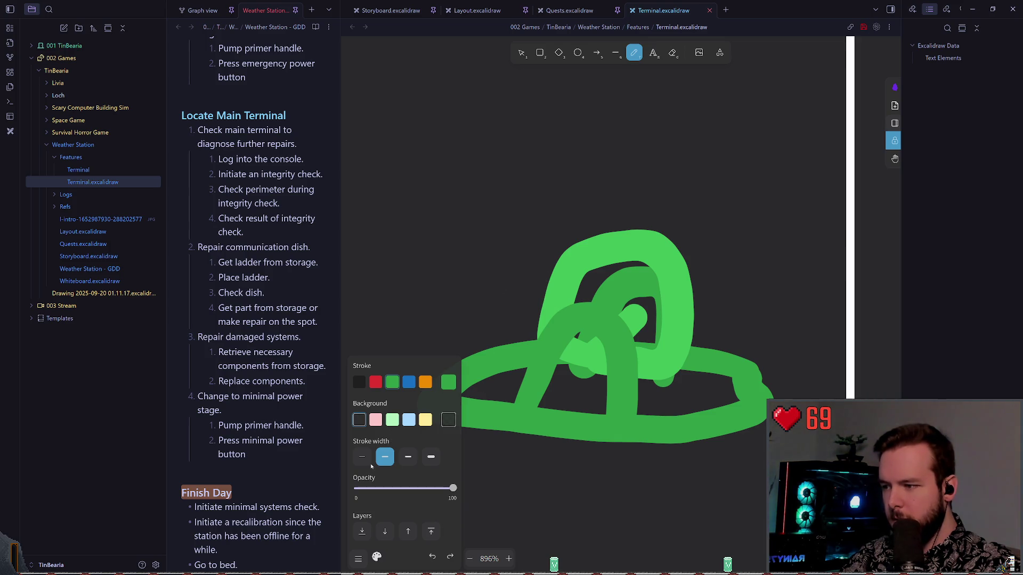
# - Set the pen to the thinnest stroke width with a dark green colour
pyautogui.click(362, 457)
pyautogui.click(453, 383)
pyautogui.click(529, 478)
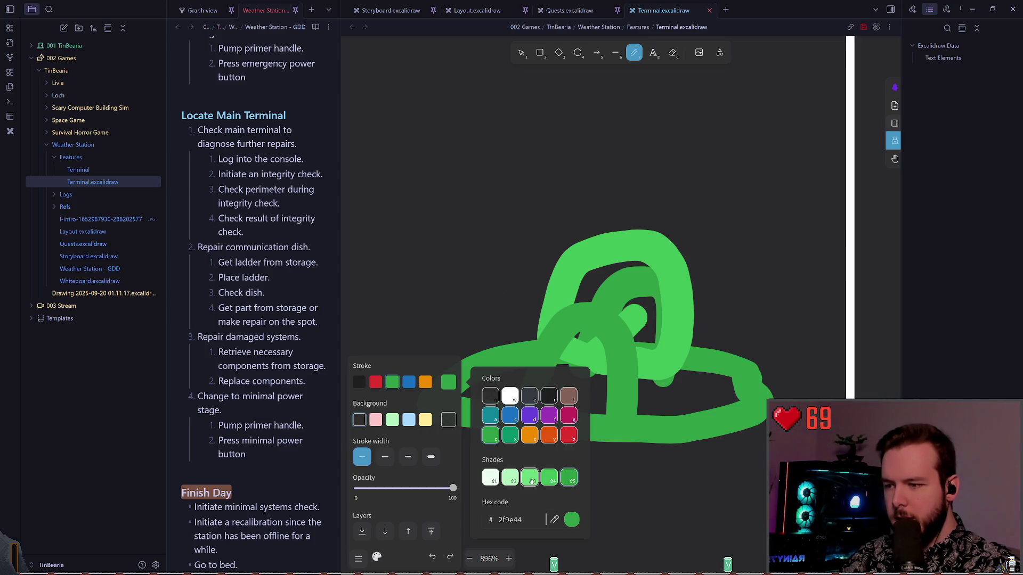
pyautogui.click(543, 299)
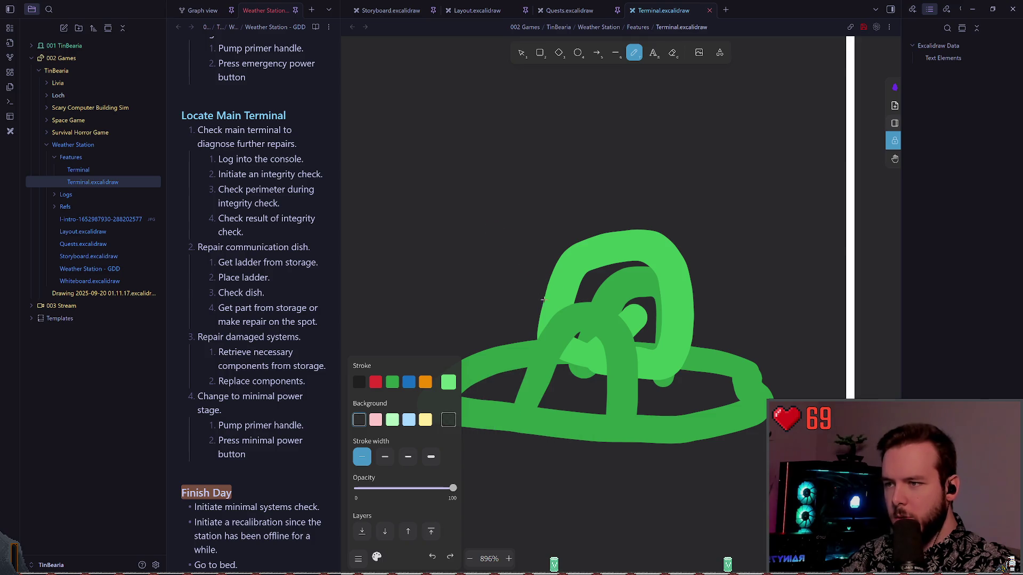
pyautogui.click(448, 383)
pyautogui.click(548, 395)
# - Sketch a short diagonal green barrel stroke beside the dome, redoing failed attempts
pyautogui.moveTo(539, 286)
pyautogui.mouseDown()
pyautogui.moveTo(500, 250)
pyautogui.moveTo(553, 294)
pyautogui.mouseUp()
pyautogui.hotkey('ctrl', 'z')
pyautogui.hotkey('ctrl', 'shift', 'z')
pyautogui.hotkey('ctrl', 'z')
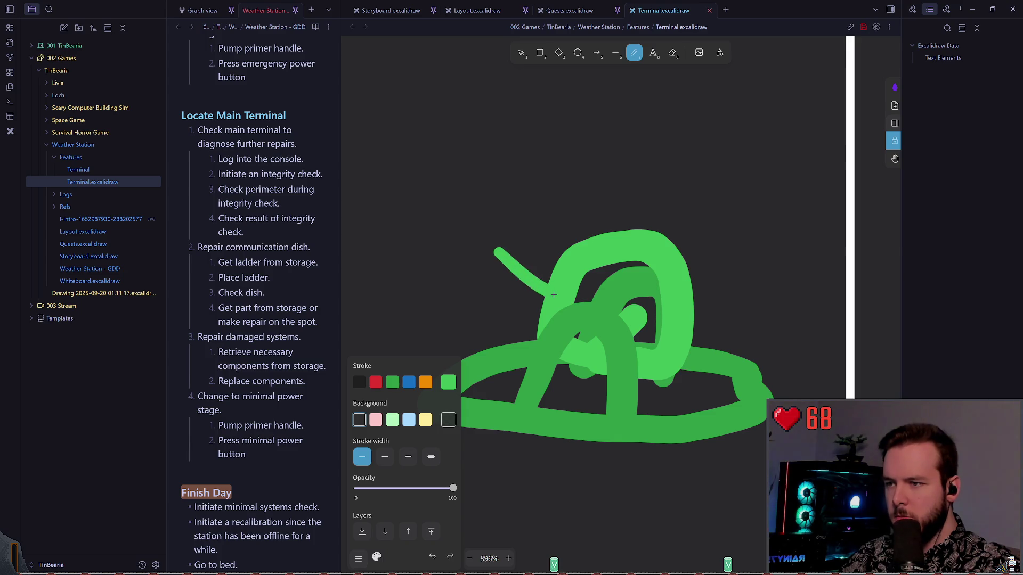
pyautogui.scroll(-5, 554, 294)
pyautogui.moveTo(506, 272); pyautogui.dragTo(555, 309)
pyautogui.hotkey('ctrl', 'z')
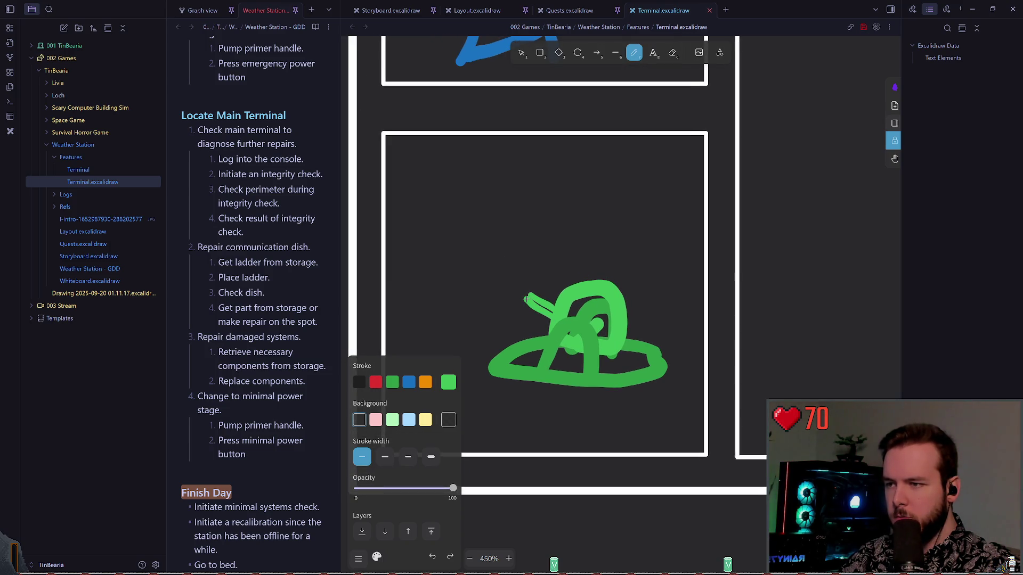
pyautogui.hotkey('ctrl', 'z')
pyautogui.moveTo(558, 307); pyautogui.dragTo(526, 291)
pyautogui.hotkey('ctrl', 'z')
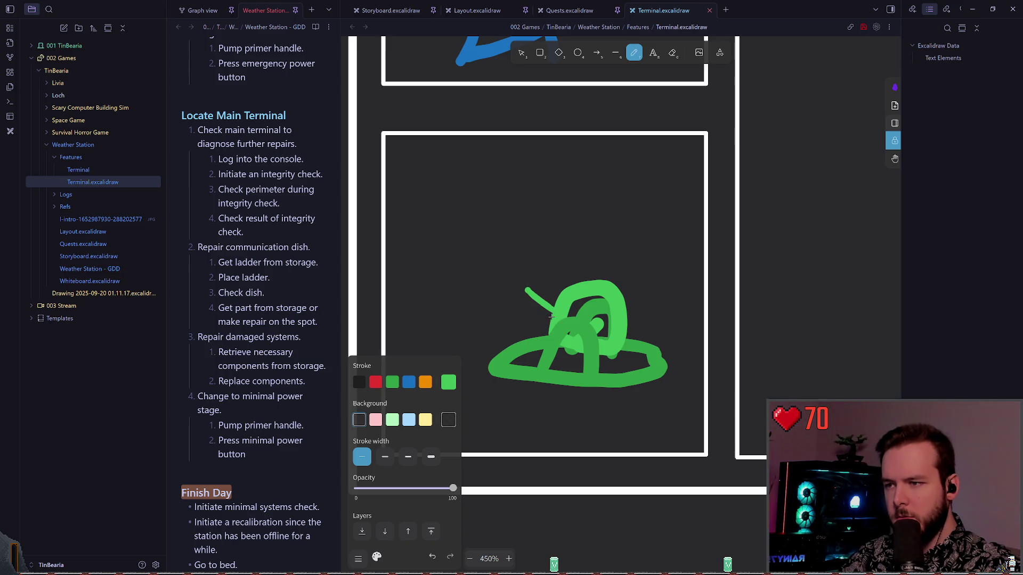
# - Draw two parallel green barrel strokes to the left of the dome
pyautogui.scroll(-5, 506, 255)
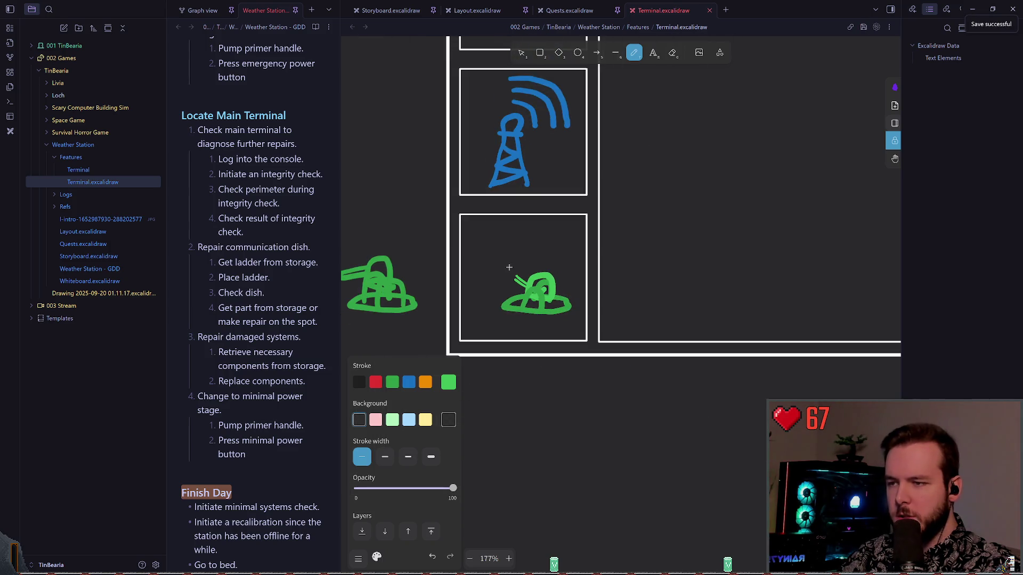
pyautogui.scroll(6, 474, 266)
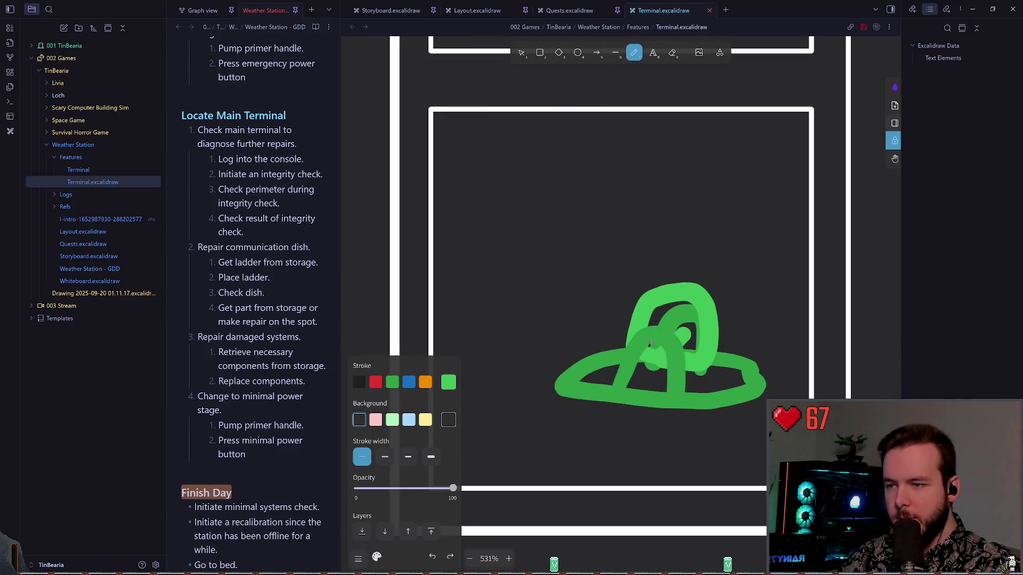
pyautogui.scroll(6, 573, 333)
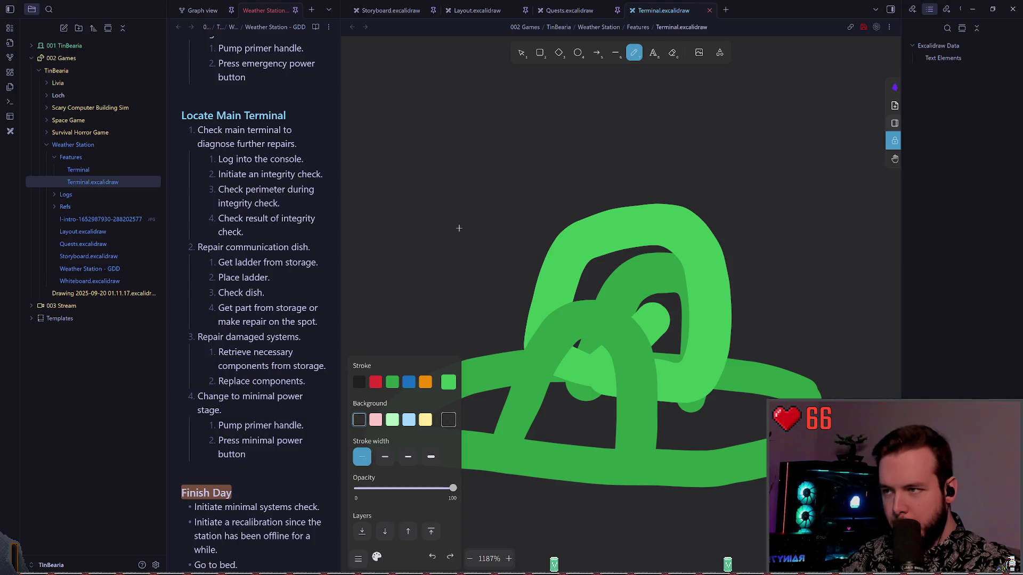
pyautogui.moveTo(452, 233); pyautogui.dragTo(547, 273)
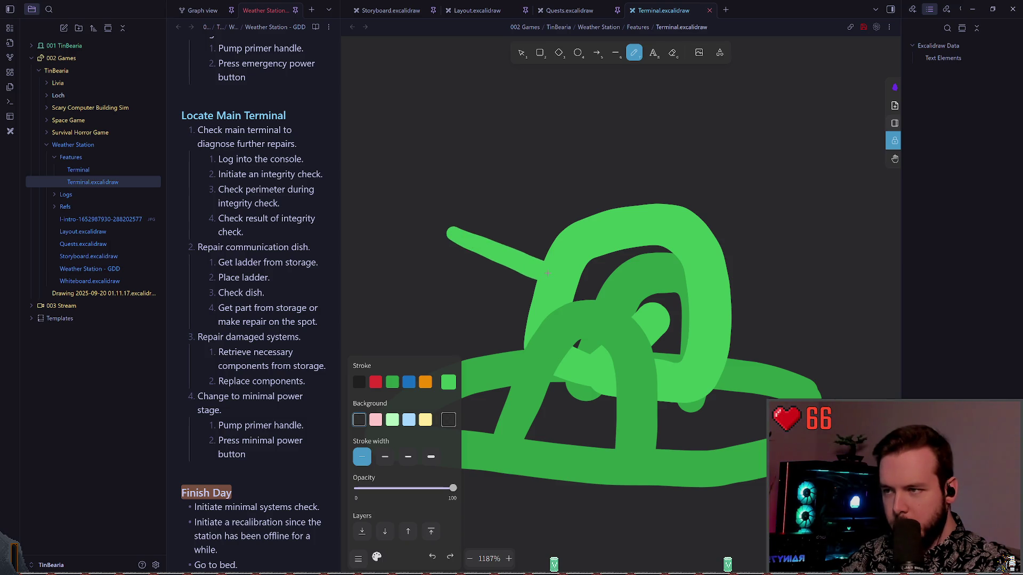
pyautogui.moveTo(440, 257); pyautogui.dragTo(530, 304)
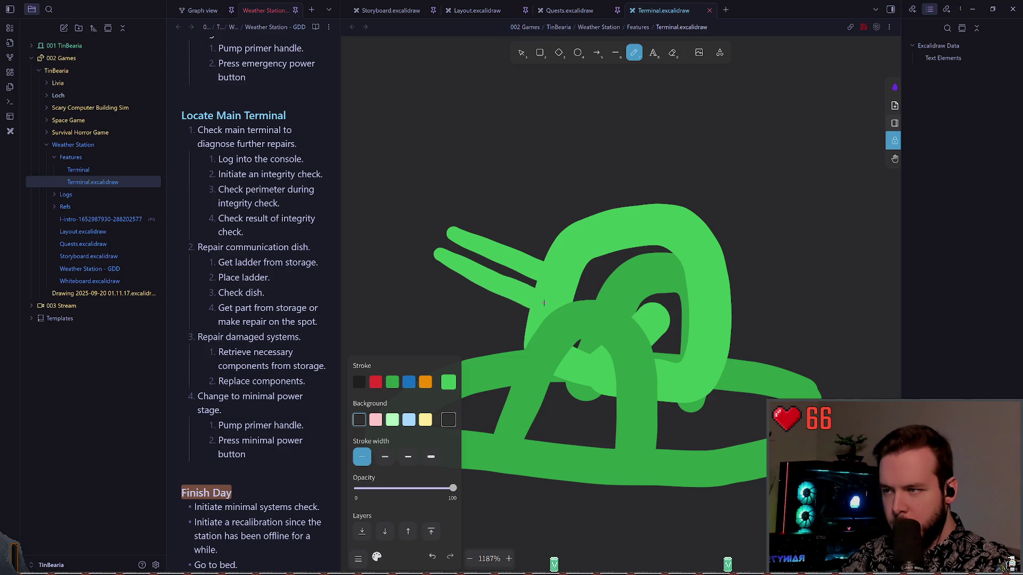
# - Select both barrel strokes and nudge them slightly up and to the right
pyautogui.scroll(-6, 509, 293)
pyautogui.scroll(-3, 509, 292)
pyautogui.scroll(5, 532, 290)
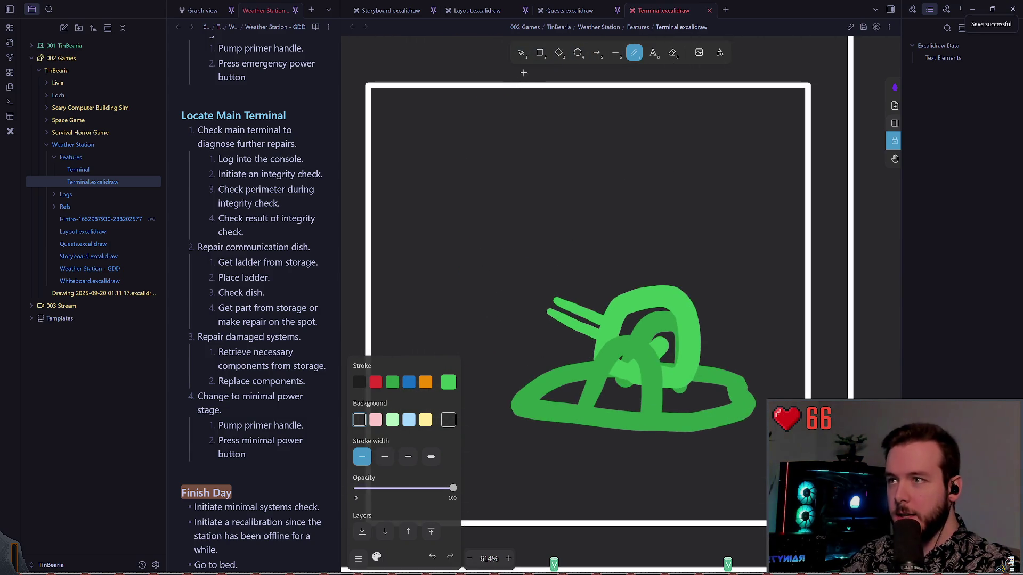
pyautogui.press('v')
pyautogui.scroll(4, 568, 289)
pyautogui.click(560, 322)
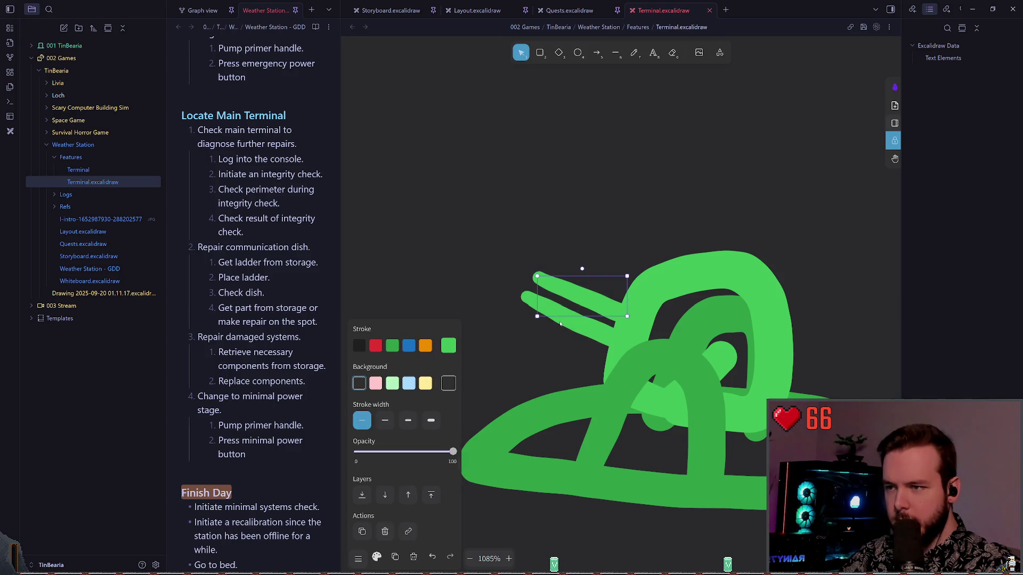
pyautogui.keyDown('shift'); pyautogui.click(581, 322); pyautogui.keyUp('shift')
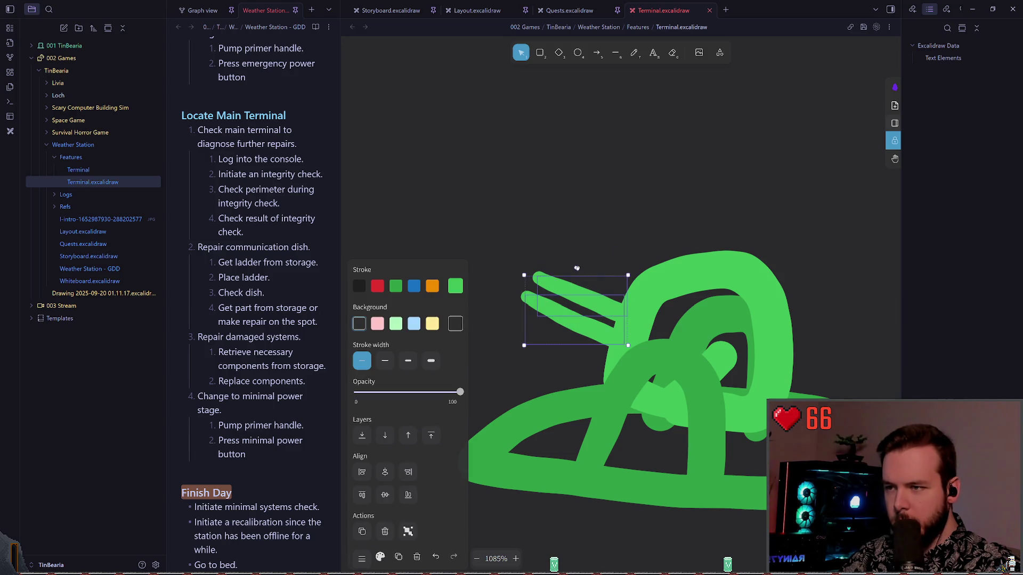
pyautogui.moveTo(577, 268); pyautogui.dragTo(580, 265)
pyautogui.click(545, 254)
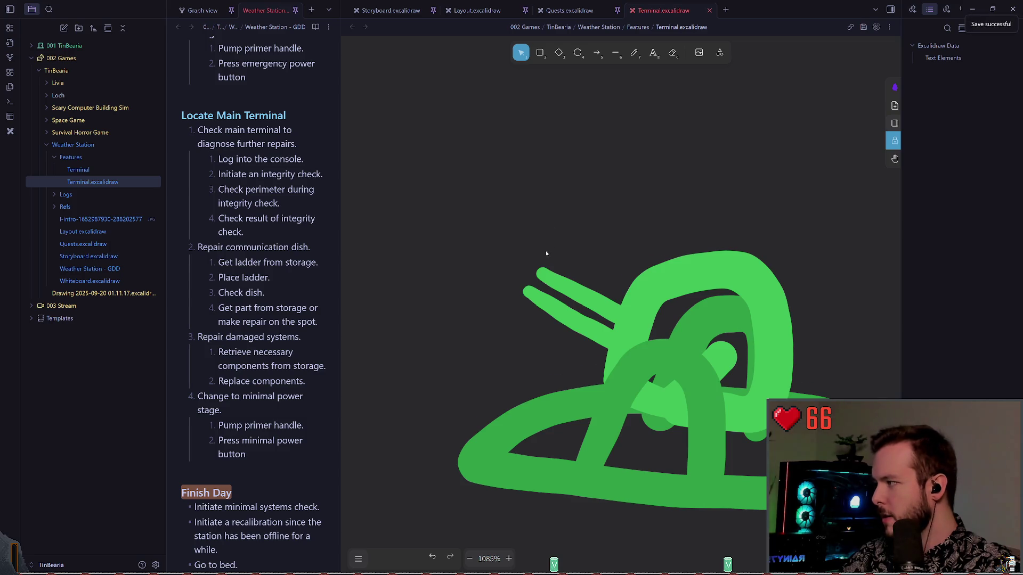
# - Return to the Draw tool and give the pen a yellow background
pyautogui.scroll(-4, 546, 253)
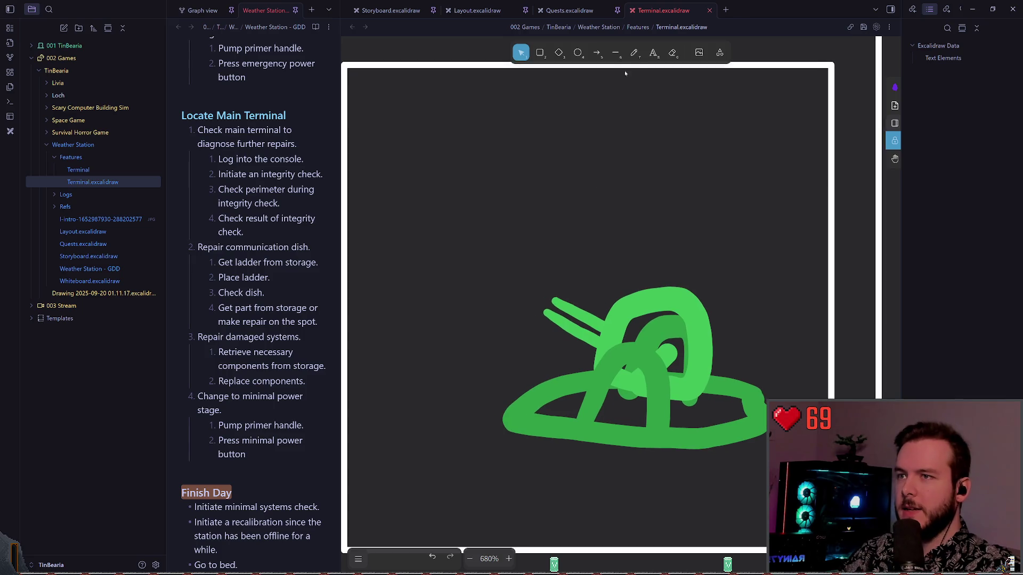
pyautogui.click(633, 52)
pyautogui.click(425, 420)
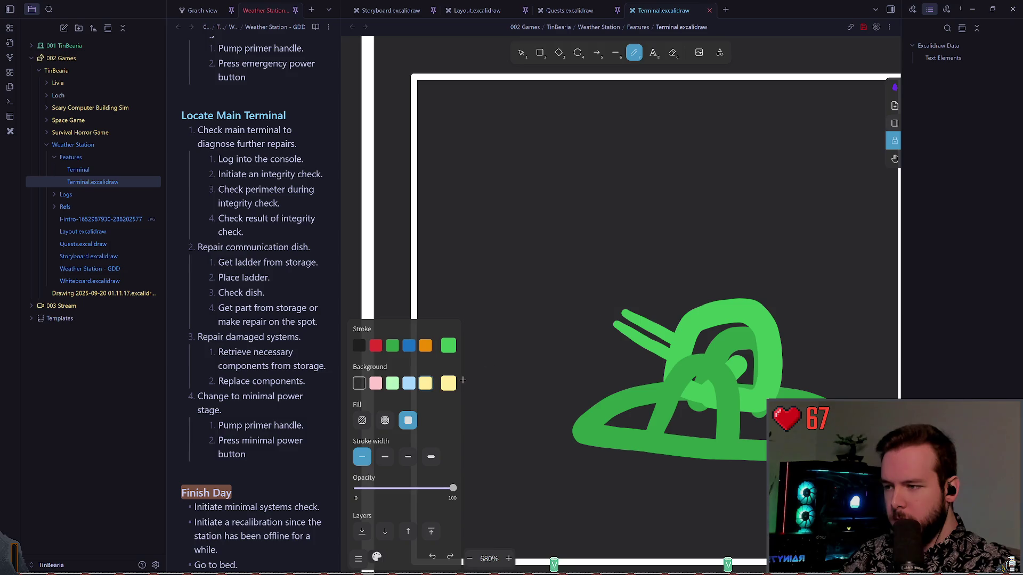
# - Reset the pen background to transparent, switch the stroke to pale yellow, and test-draw then undo
pyautogui.click(359, 383)
pyautogui.click(448, 383)
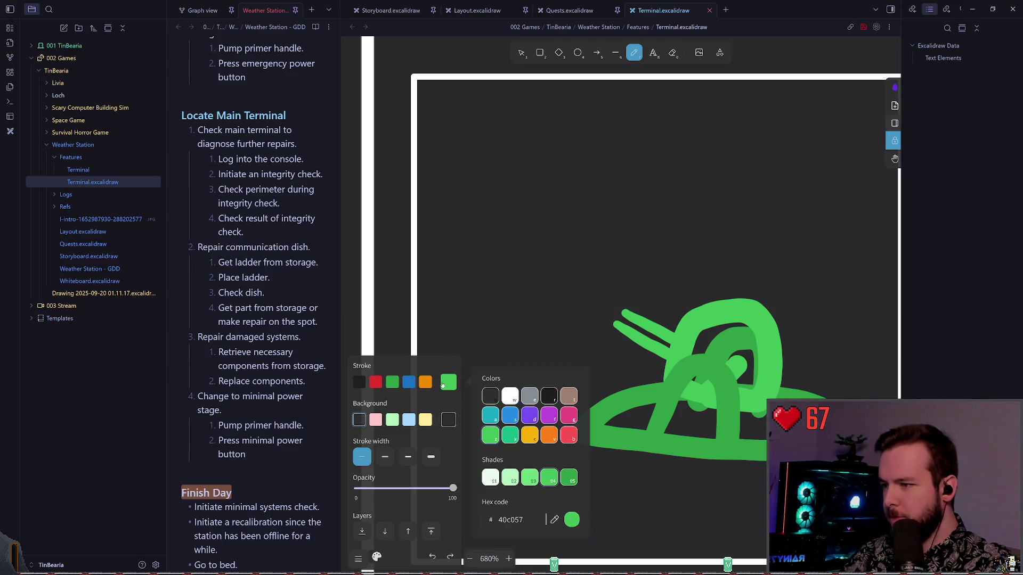
pyautogui.click(430, 384)
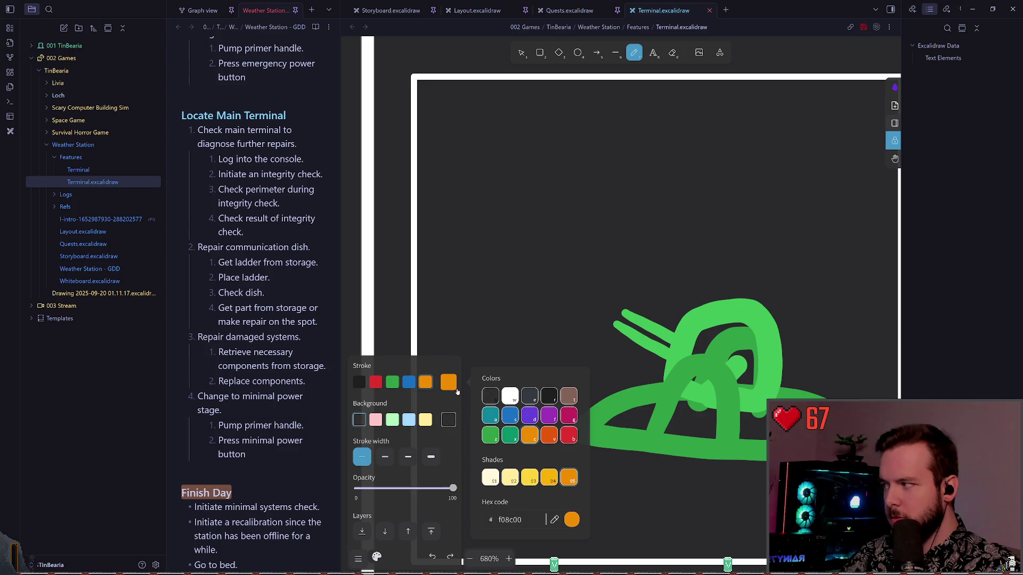
pyautogui.click(510, 478)
pyautogui.moveTo(604, 306)
pyautogui.mouseDown()
pyautogui.moveTo(580, 286)
pyautogui.moveTo(539, 281)
pyautogui.moveTo(512, 258)
pyautogui.moveTo(506, 233)
pyautogui.mouseUp()
pyautogui.hotkey('ctrl', 'z')
pyautogui.hotkey('ctrl', 'z')
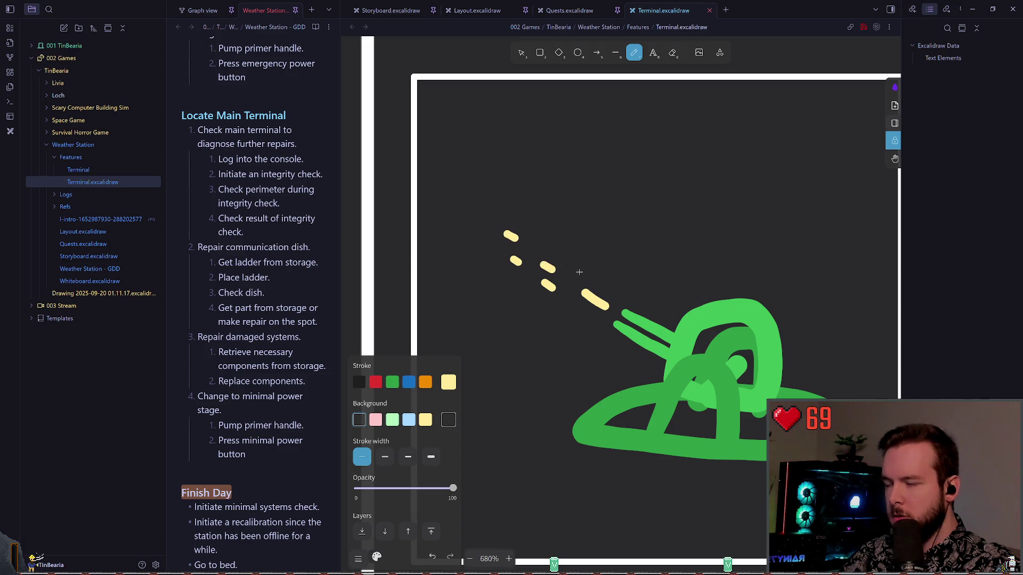
pyautogui.scroll(-5, 579, 272)
pyautogui.scroll(5, 467, 272)
# - Switch the pen to red and sketch a small stick figure with body, legs and head
pyautogui.click(375, 382)
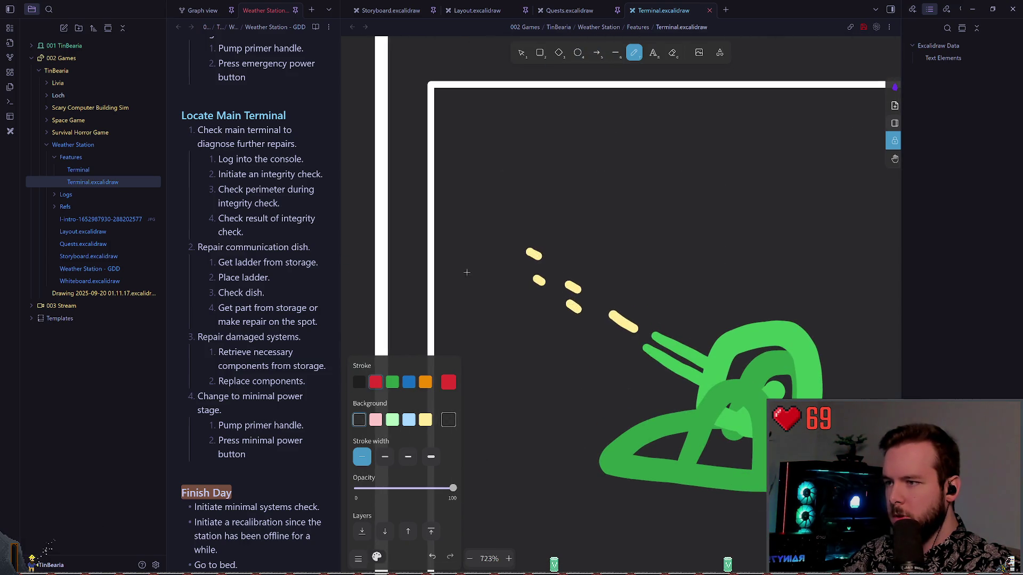
pyautogui.moveTo(466, 272)
pyautogui.mouseDown()
pyautogui.moveTo(468, 253)
pyautogui.moveTo(465, 306)
pyautogui.mouseUp()
pyautogui.hotkey('ctrl', 'z')
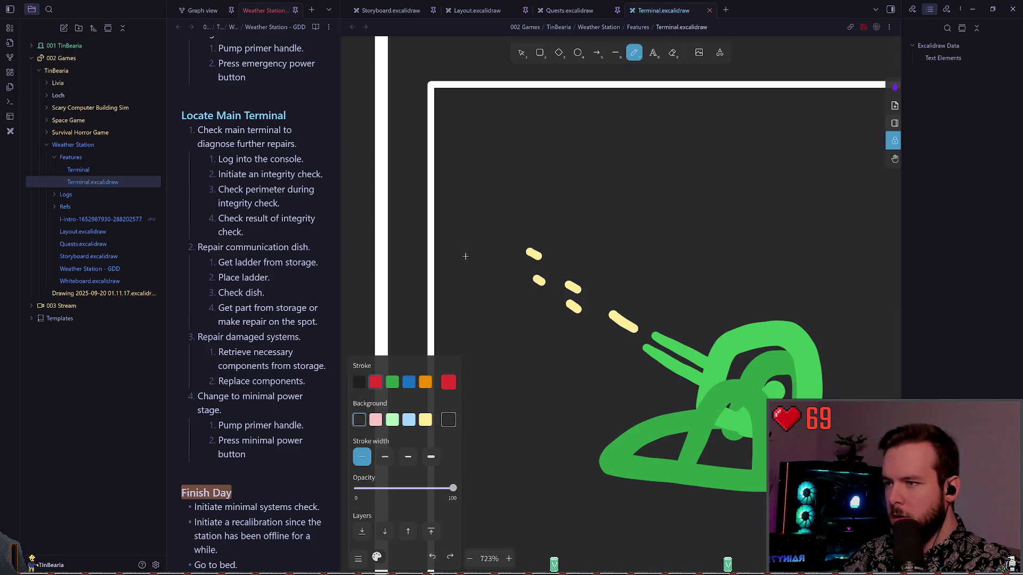
pyautogui.moveTo(465, 255)
pyautogui.mouseDown()
pyautogui.moveTo(464, 291)
pyautogui.moveTo(484, 285)
pyautogui.moveTo(476, 214)
pyautogui.moveTo(488, 256)
pyautogui.mouseUp()
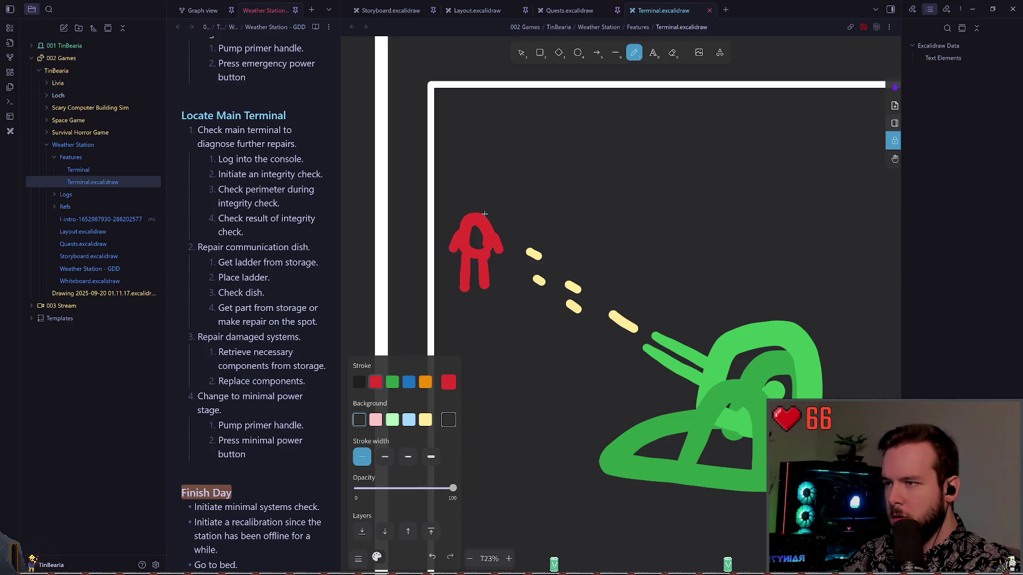
pyautogui.moveTo(484, 214); pyautogui.dragTo(486, 206)
pyautogui.scroll(-10, 498, 261)
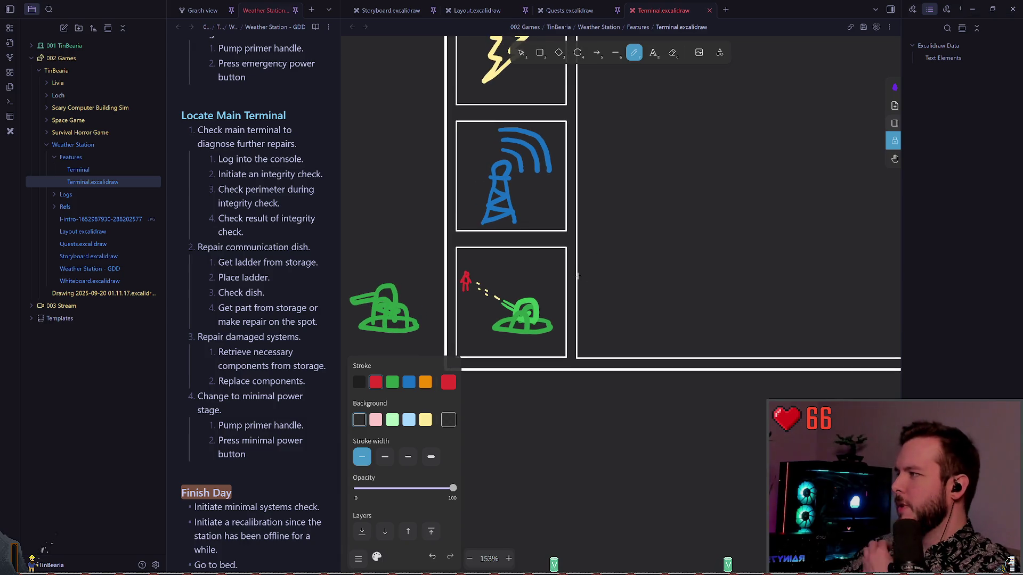
# - Select the stray green dish left of the EMERGENCY board and remove it
pyautogui.hscroll(-1, 618, 244)
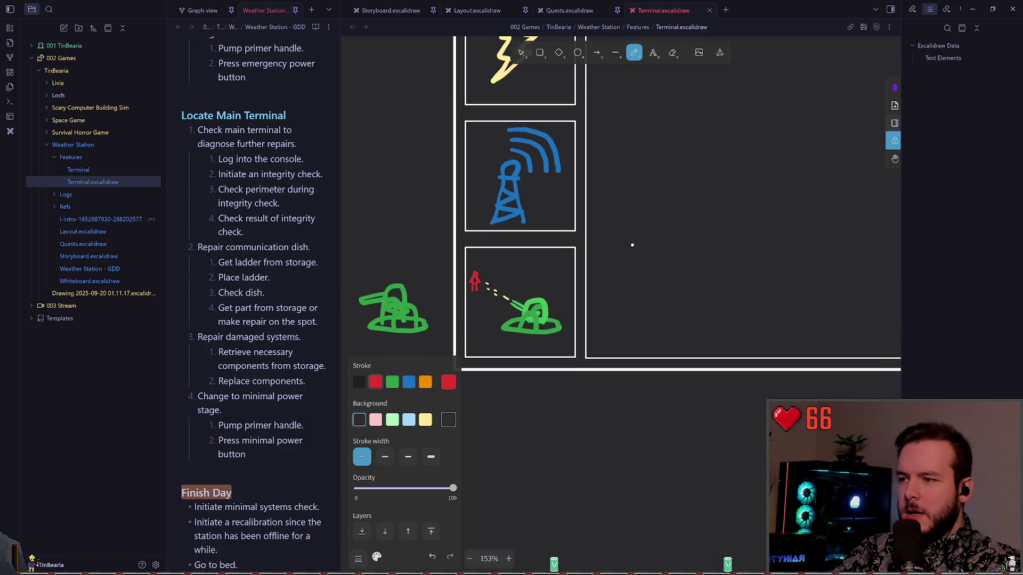
pyautogui.scroll(-5, 594, 280)
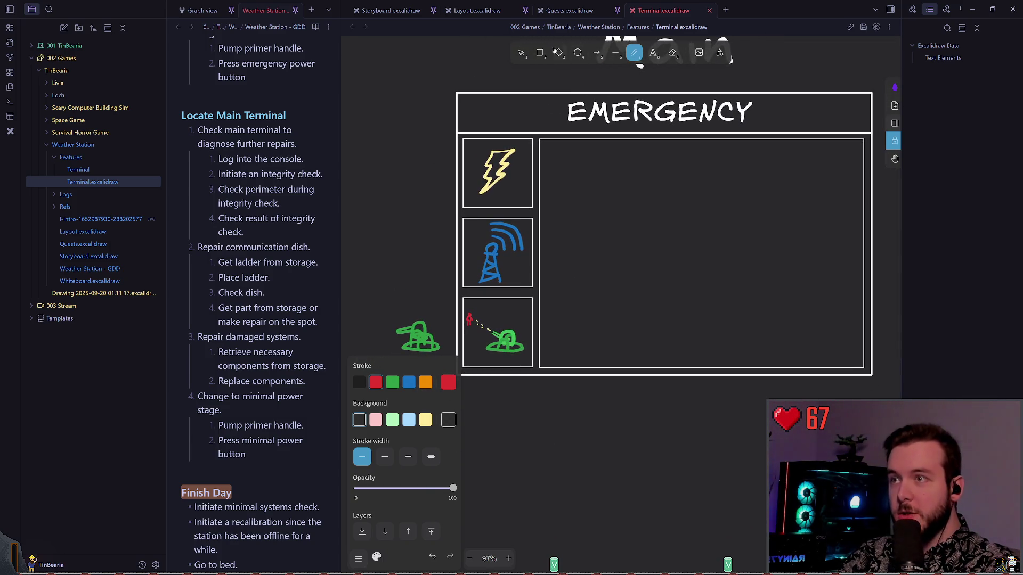
pyautogui.click(521, 53)
pyautogui.scroll(2, 585, 283)
pyautogui.scroll(1, 569, 324)
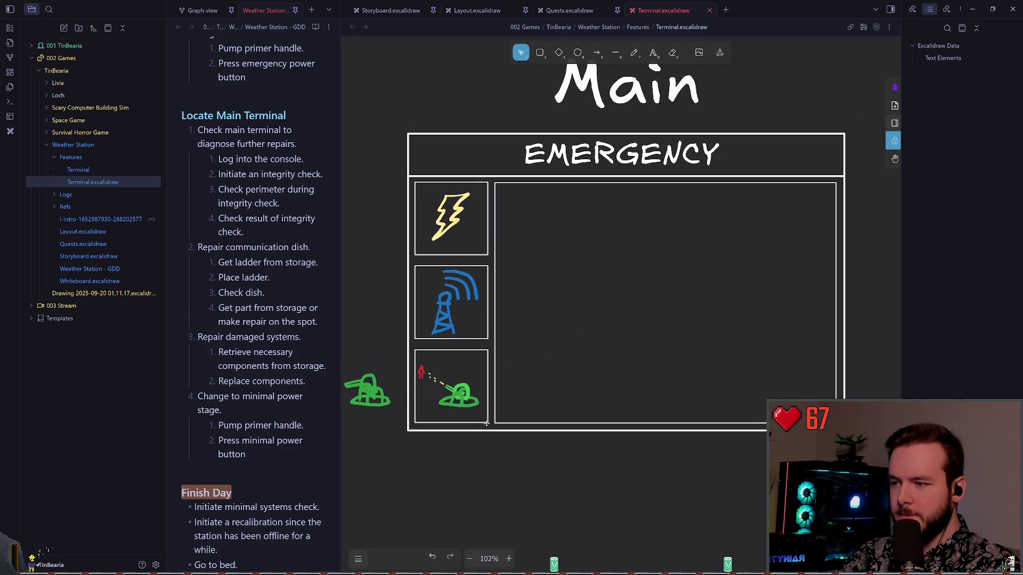
pyautogui.scroll(1, 532, 420)
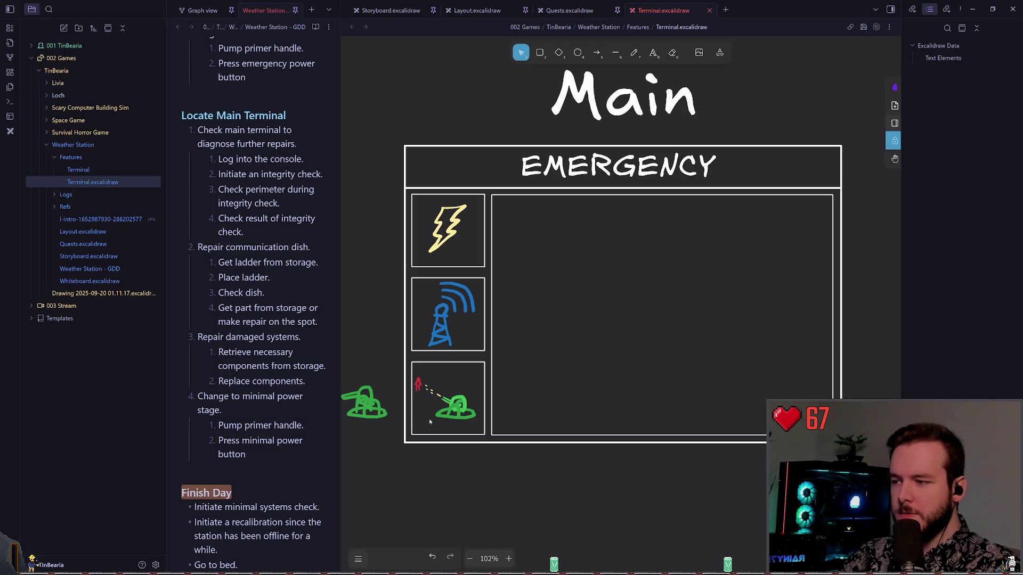
pyautogui.hscroll(-1, 399, 394)
pyautogui.click(394, 397)
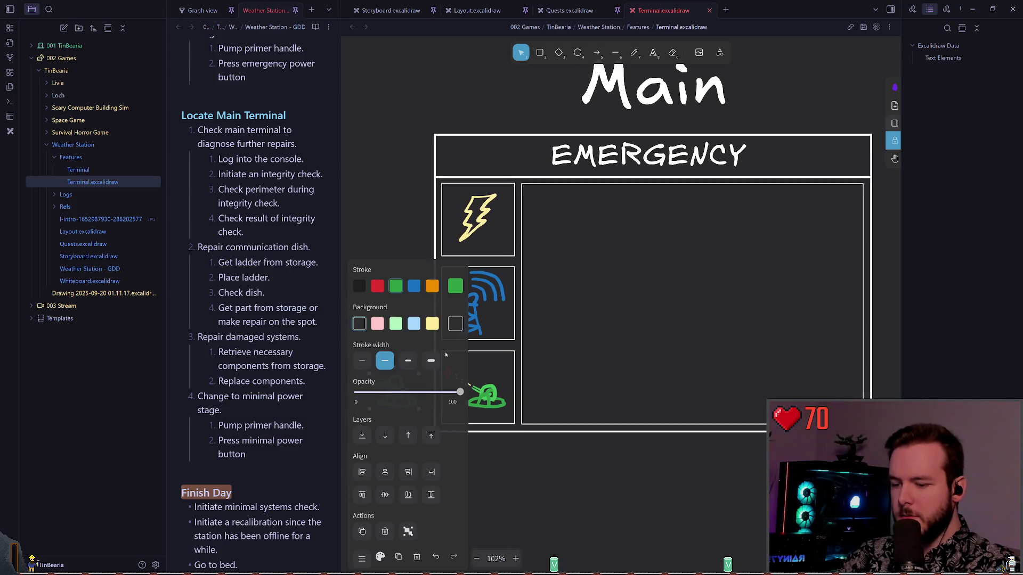
pyautogui.press('Escape')
pyautogui.moveTo(600, 313)
pyautogui.mouseDown()
pyautogui.moveTo(548, 335)
pyautogui.moveTo(570, 347)
pyautogui.mouseUp()
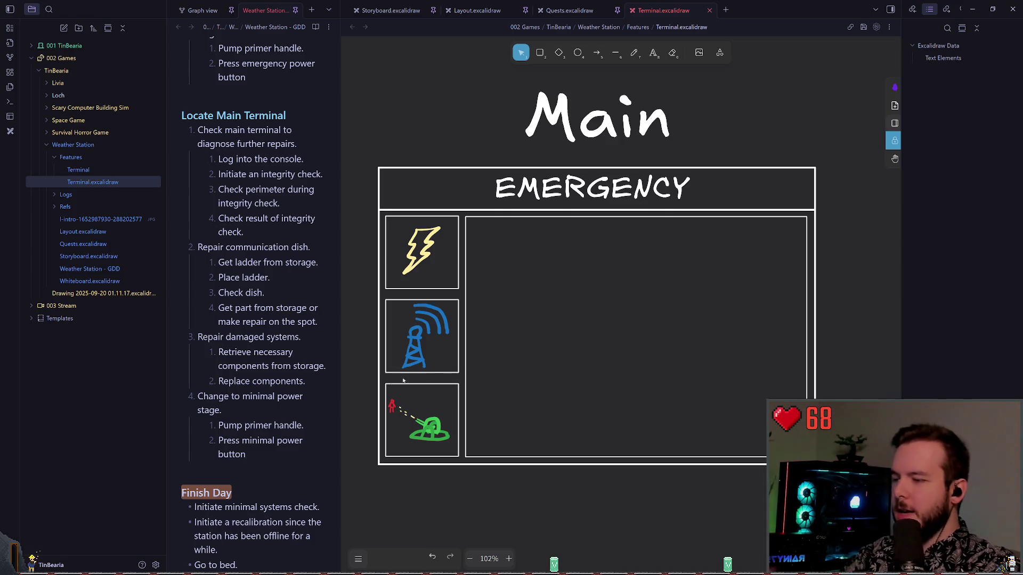
pyautogui.scroll(10, 404, 381)
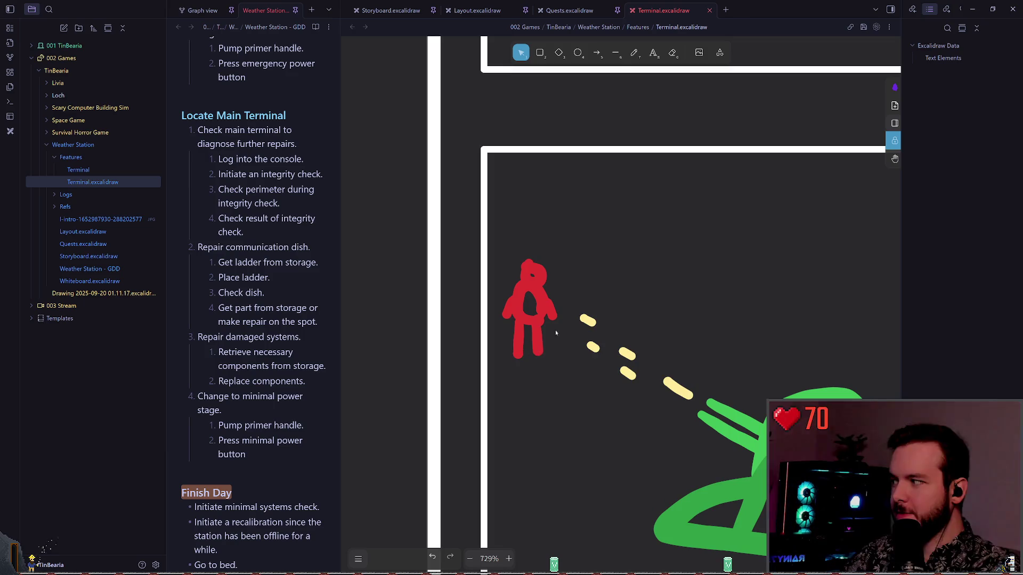
pyautogui.hscroll(2, 585, 213)
pyautogui.click(644, 52)
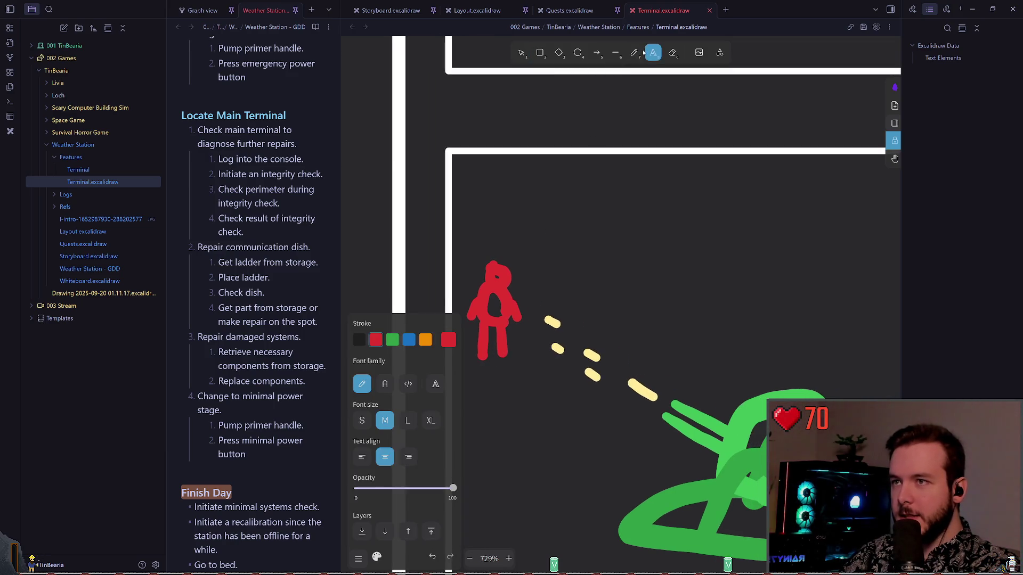
pyautogui.click(635, 53)
pyautogui.moveTo(478, 292)
pyautogui.mouseDown()
pyautogui.moveTo(469, 219)
pyautogui.moveTo(479, 218)
pyautogui.mouseUp()
pyautogui.moveTo(518, 302); pyautogui.dragTo(517, 223)
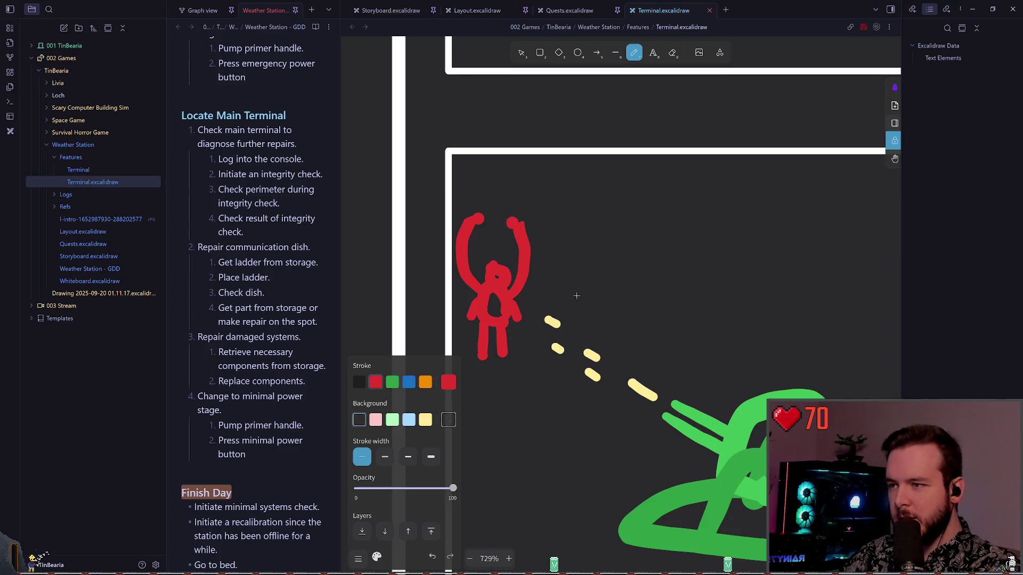
pyautogui.scroll(-5, 577, 295)
pyautogui.hotkey('ctrl', 'z')
pyautogui.hotkey('ctrl', 'z')
pyautogui.scroll(5, 547, 308)
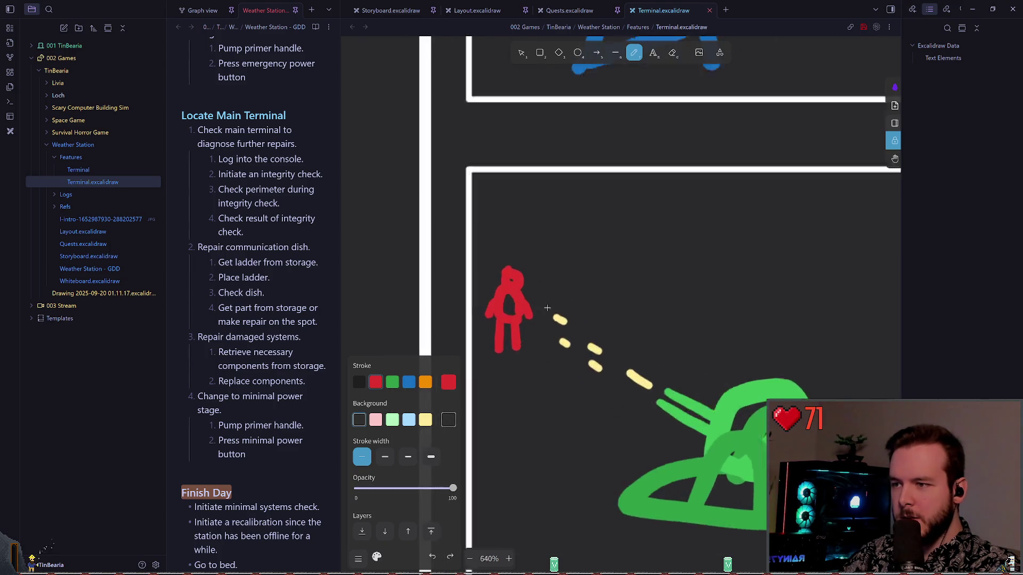
pyautogui.scroll(3, 547, 308)
pyautogui.moveTo(520, 320)
pyautogui.mouseDown()
pyautogui.moveTo(558, 290)
pyautogui.moveTo(576, 304)
pyautogui.mouseUp()
pyautogui.scroll(-10, 552, 339)
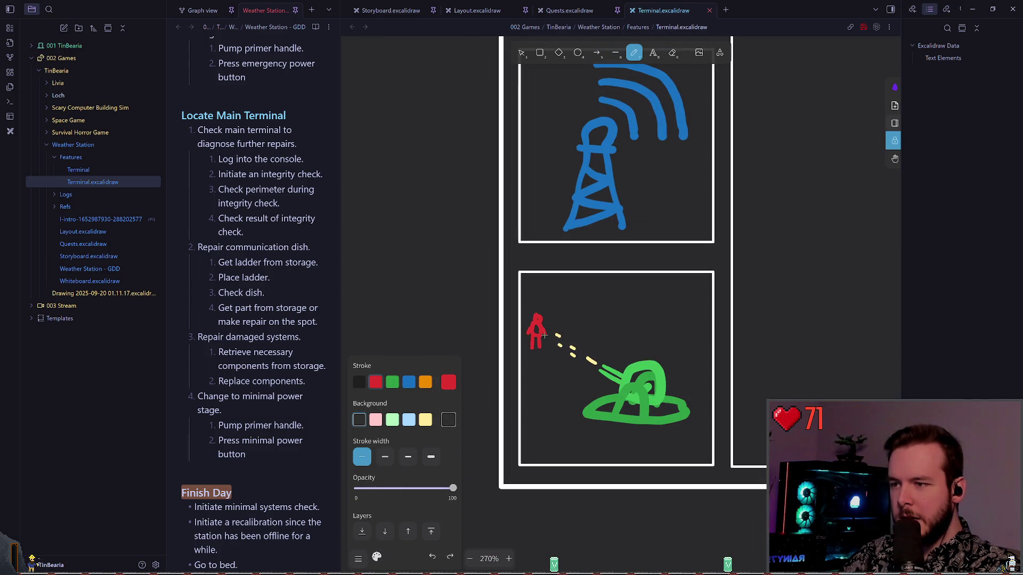
pyautogui.scroll(5, 543, 333)
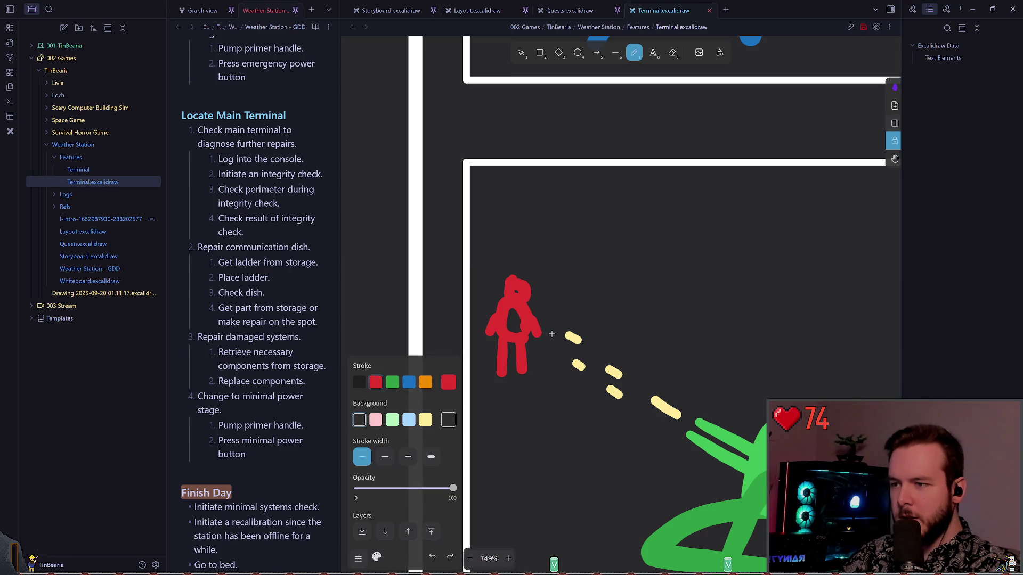
pyautogui.hotkey('ctrl', 'shift', 'z')
pyautogui.hotkey('ctrl', 'z')
pyautogui.hotkey('ctrl', 's')
pyautogui.scroll(-8, 559, 351)
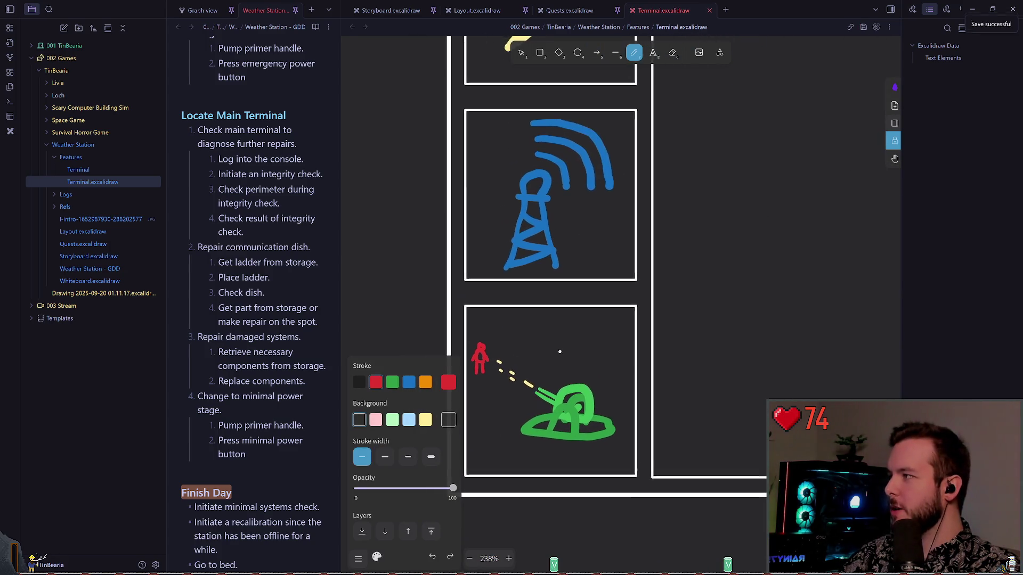
pyautogui.scroll(-5, 559, 352)
pyautogui.hscroll(3, 557, 288)
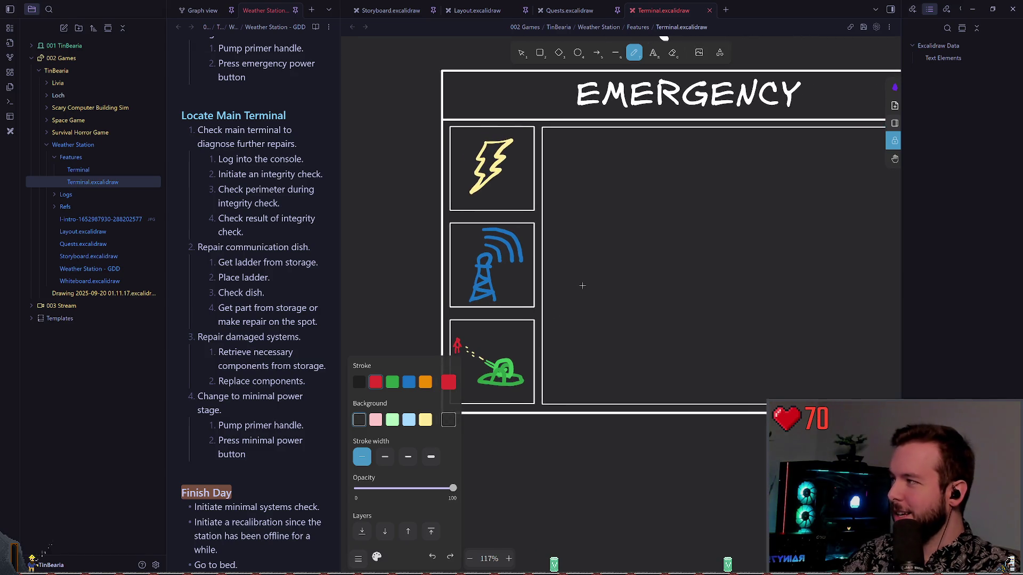
pyautogui.scroll(1, 569, 285)
pyautogui.hscroll(1, 569, 285)
pyautogui.press('v')
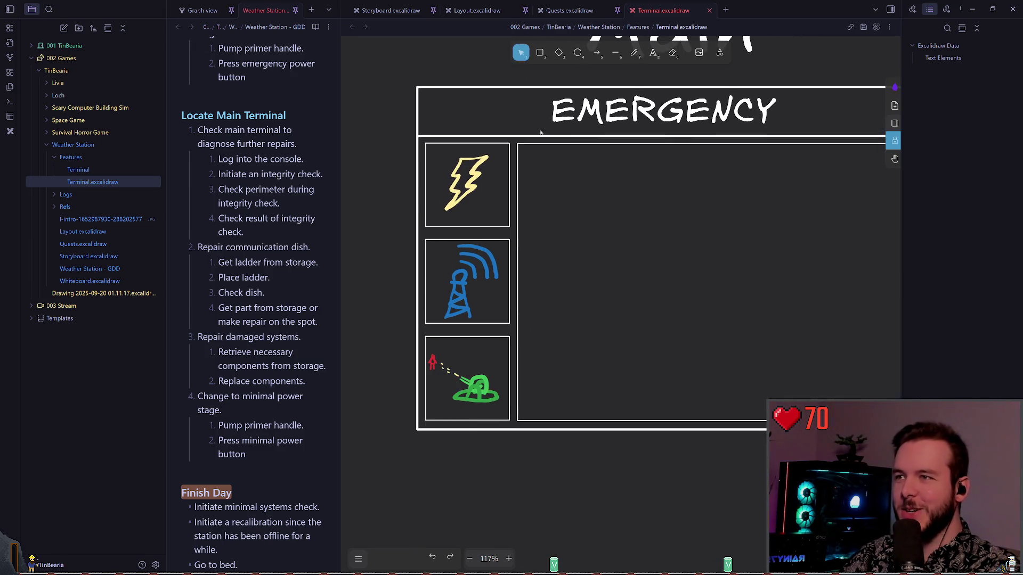
pyautogui.scroll(-2, 598, 194)
pyautogui.moveTo(598, 194)
pyautogui.mouseDown()
pyautogui.moveTo(554, 239)
pyautogui.moveTo(523, 238)
pyautogui.moveTo(523, 225)
pyautogui.mouseUp()
pyautogui.scroll(1, 538, 237)
pyautogui.hscroll(1, 538, 237)
# - Box-select the red stick figure and shift it slightly up and right, then deselect
pyautogui.scroll(1, 554, 266)
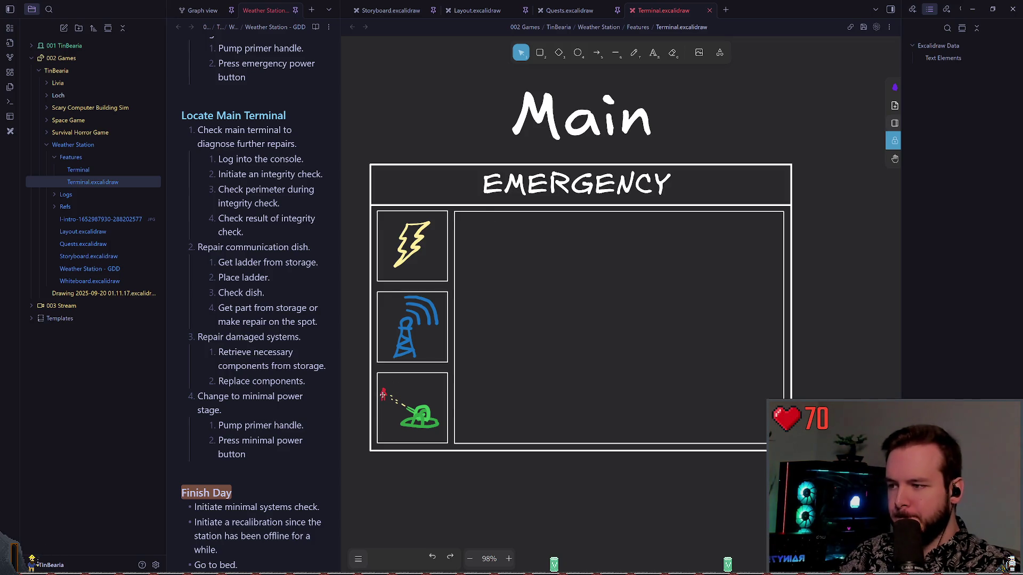
pyautogui.scroll(10, 383, 394)
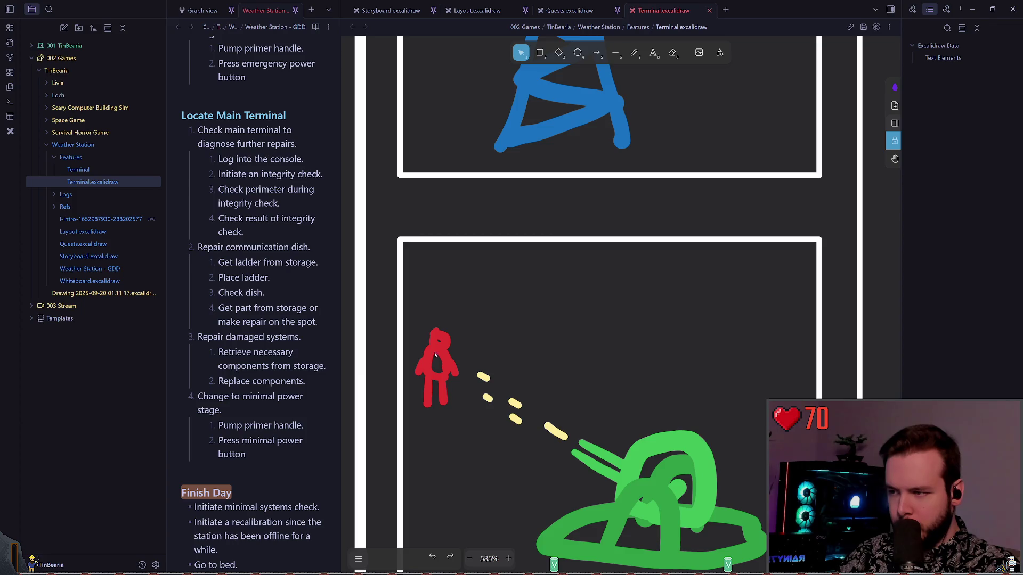
pyautogui.click(435, 355)
pyautogui.hscroll(-2, 506, 298)
pyautogui.scroll(-1, 506, 298)
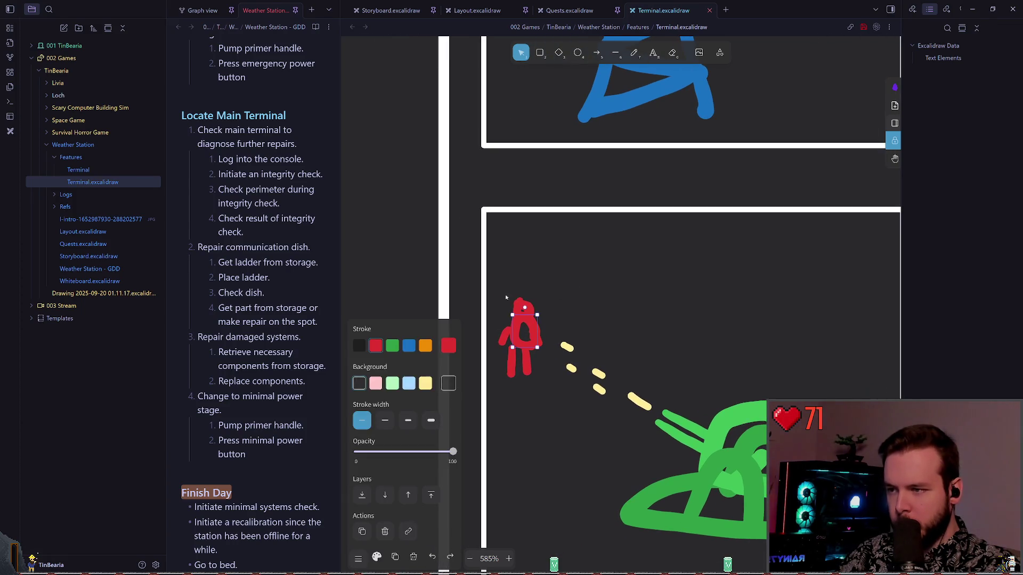
pyautogui.click(503, 281)
pyautogui.moveTo(492, 282); pyautogui.dragTo(550, 402)
pyautogui.click(520, 279)
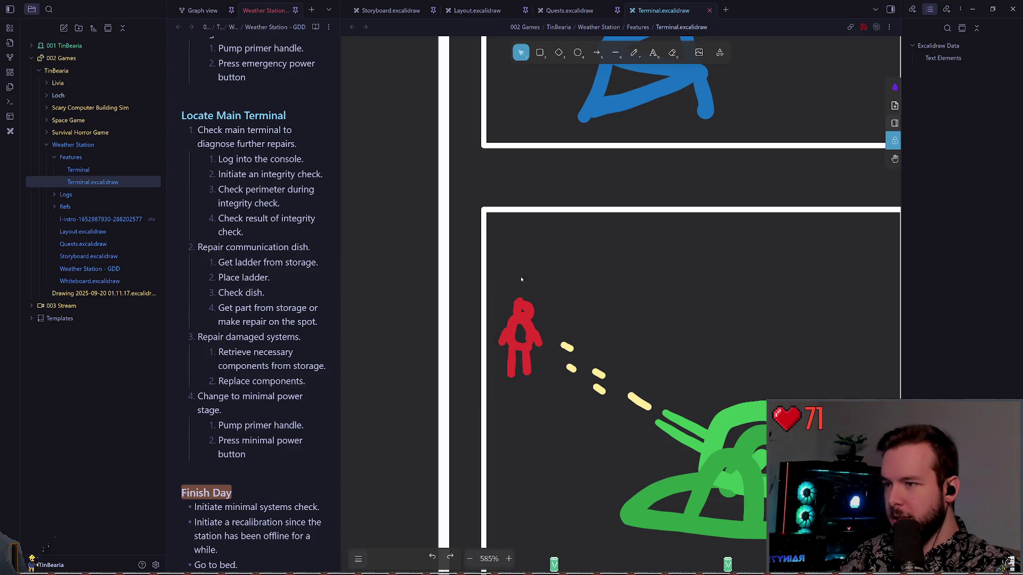
pyautogui.moveTo(491, 285); pyautogui.dragTo(549, 397)
pyautogui.moveTo(522, 341); pyautogui.dragTo(526, 338)
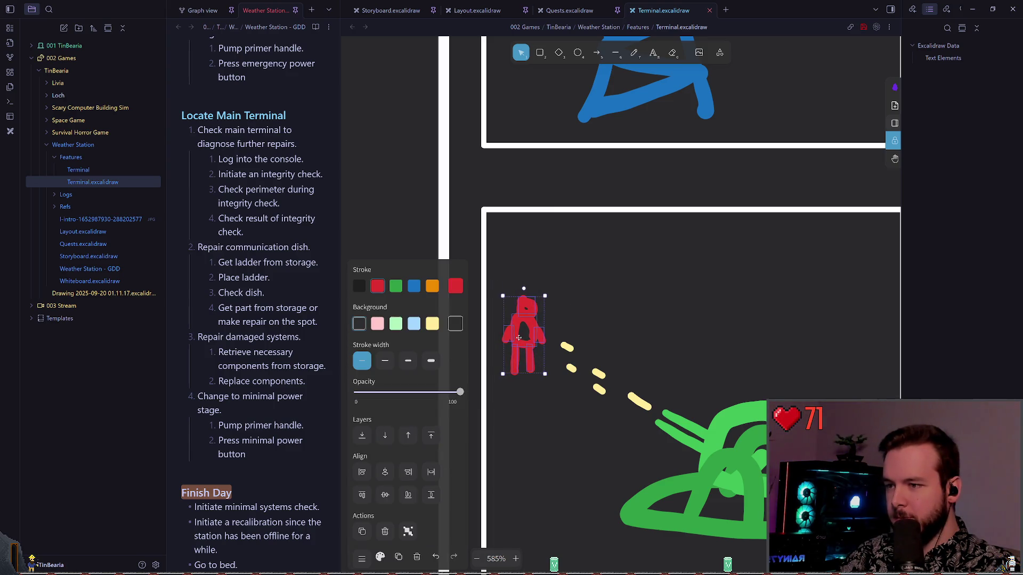
pyautogui.click(648, 308)
pyautogui.scroll(-15, 663, 318)
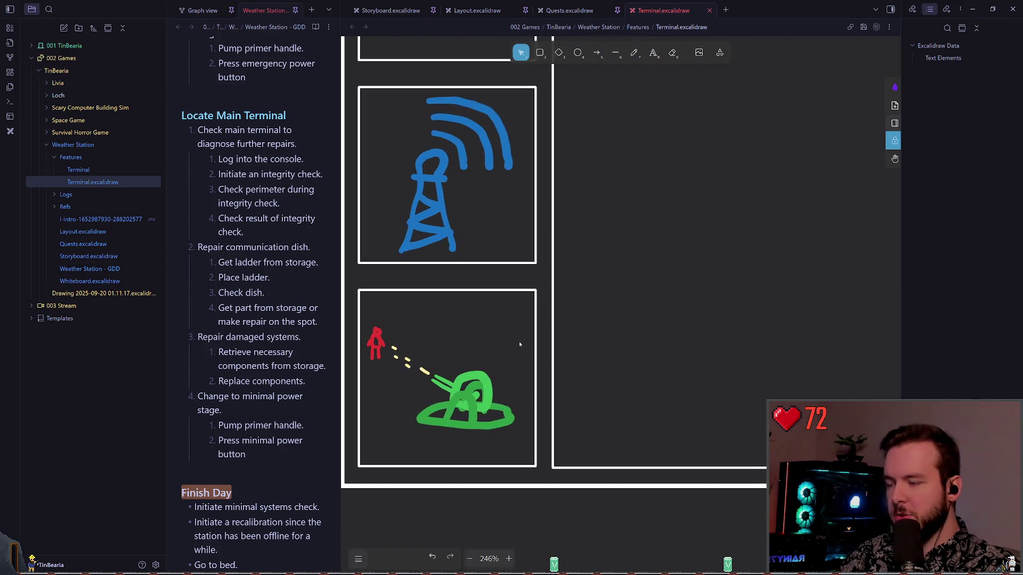
pyautogui.scroll(-3, 665, 315)
pyautogui.scroll(1, 604, 317)
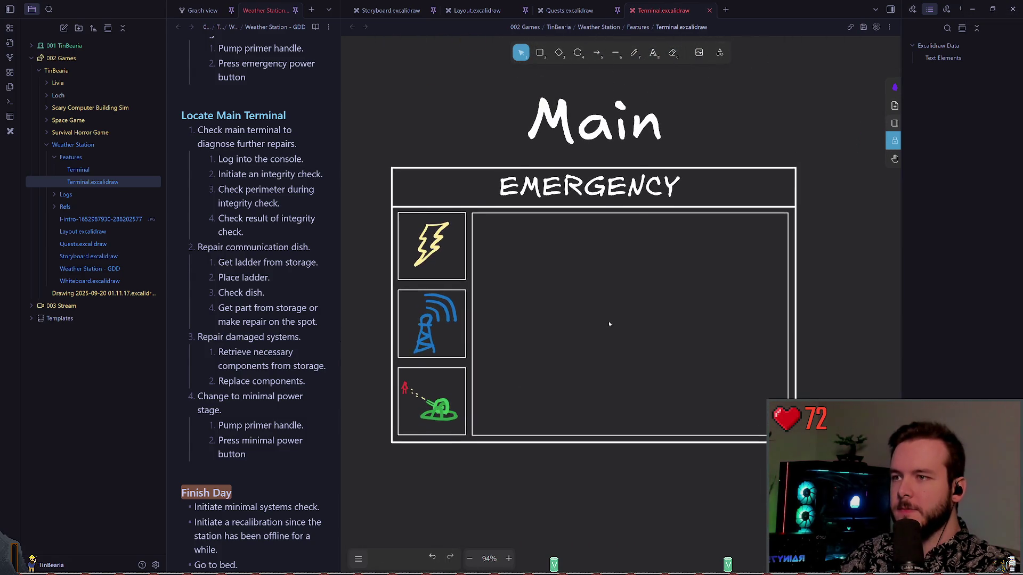
pyautogui.scroll(1, 580, 325)
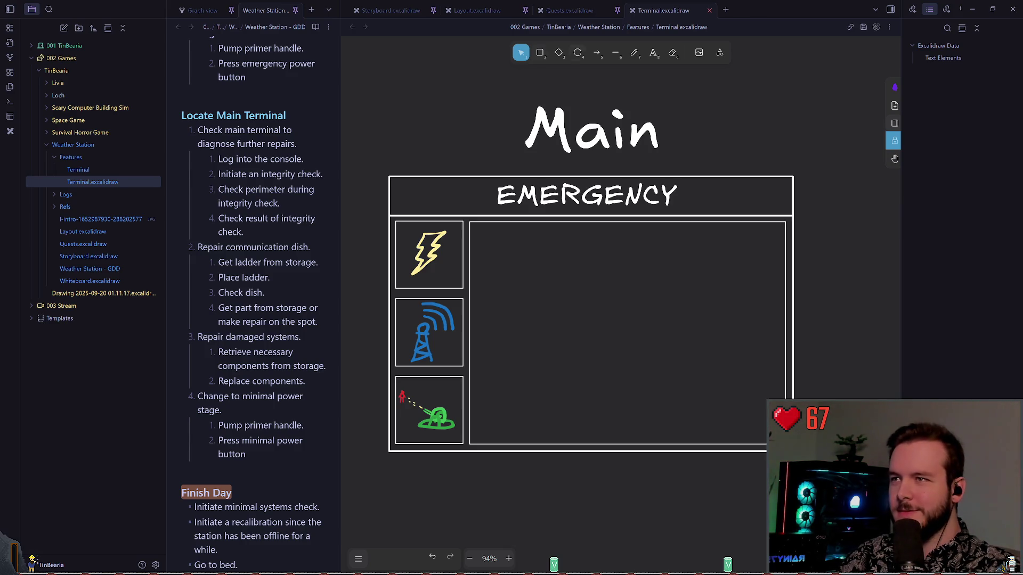
pyautogui.scroll(-4, 605, 231)
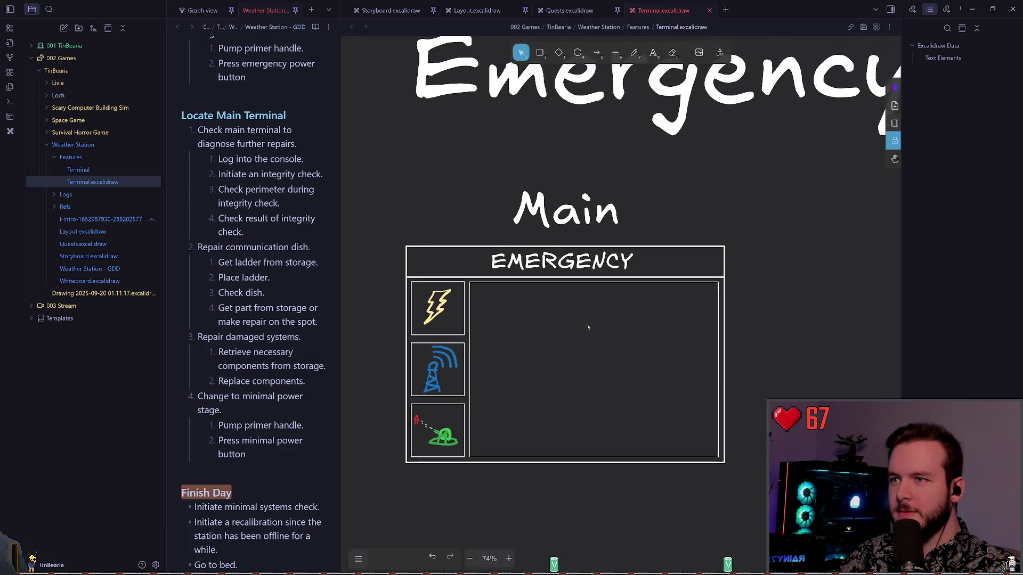
pyautogui.scroll(-5, 587, 327)
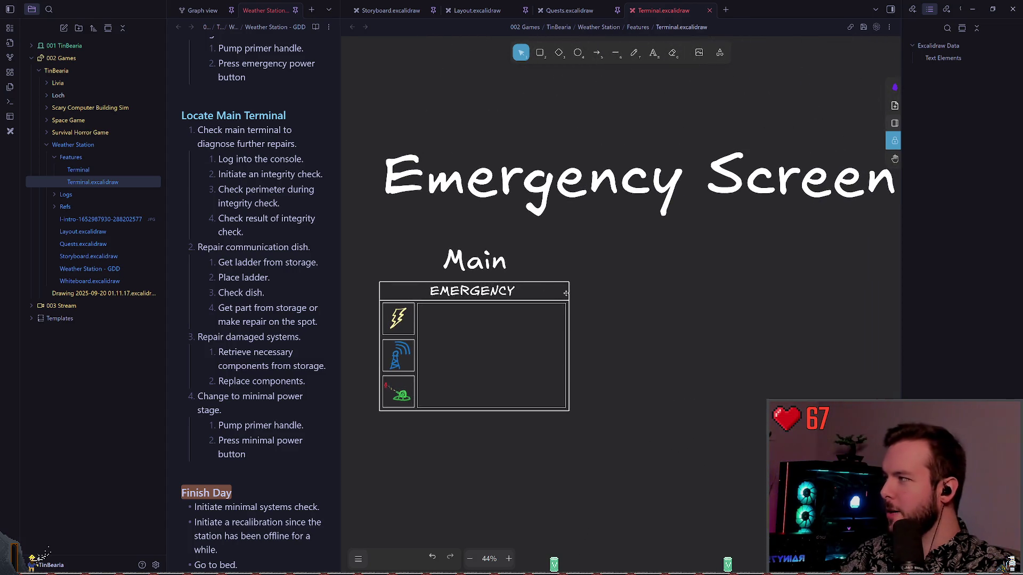
pyautogui.scroll(-2, 566, 293)
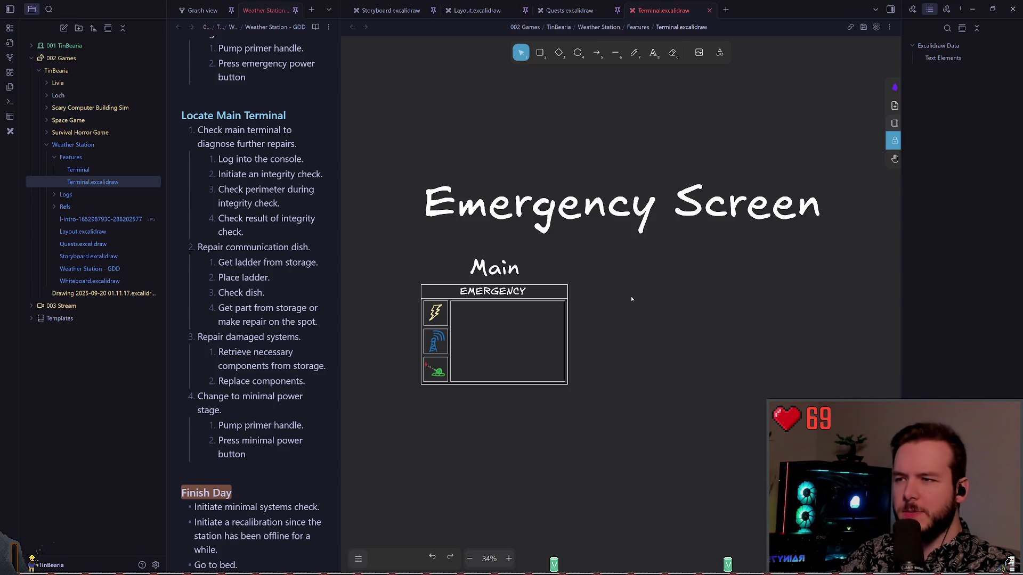
pyautogui.scroll(5, 488, 307)
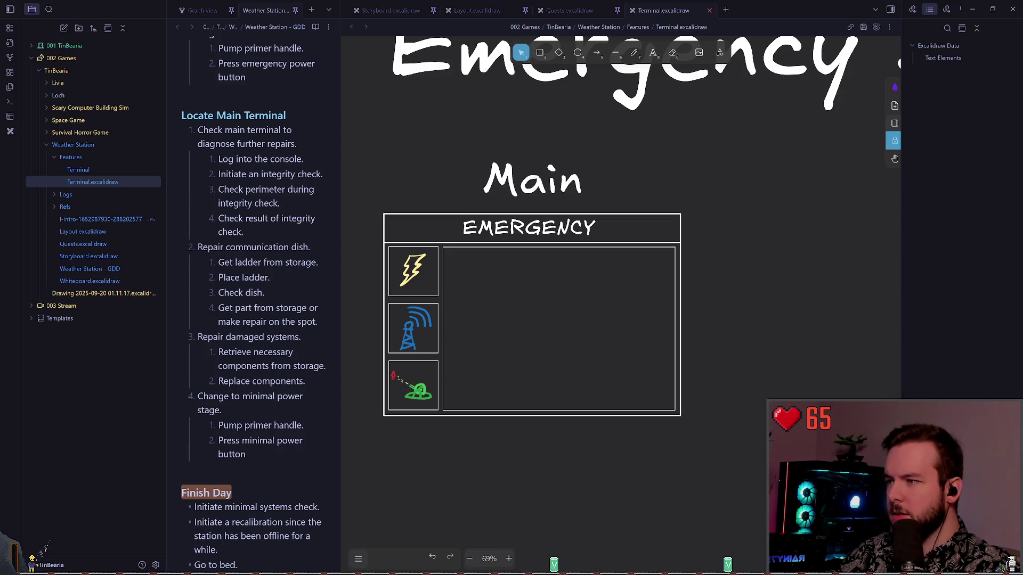
# - Switch from Obsidian back to the Godot editor with Alt+Tab
pyautogui.hotkey('alt', 'Tab')
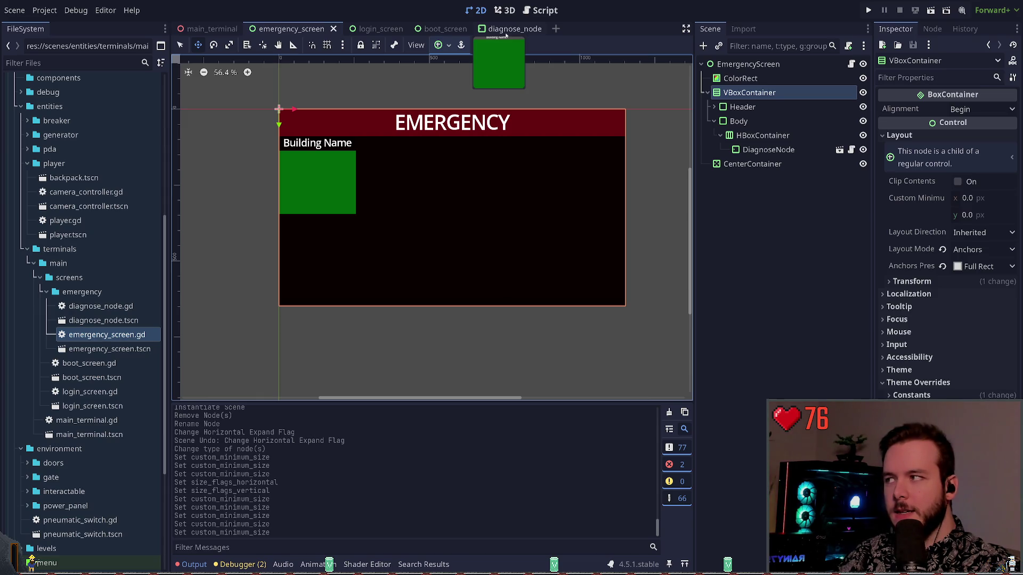
# - Add power.png, warning.png and wrench.png to assets/textures/ui, then save the emergency_screen scene
pyautogui.scroll(10, 80, 224)
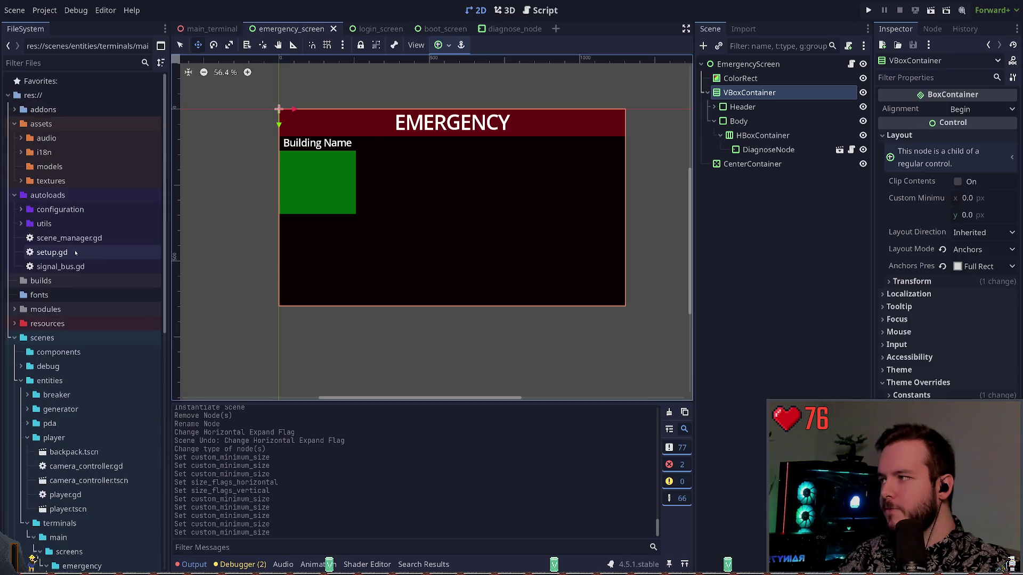
pyautogui.click(21, 181)
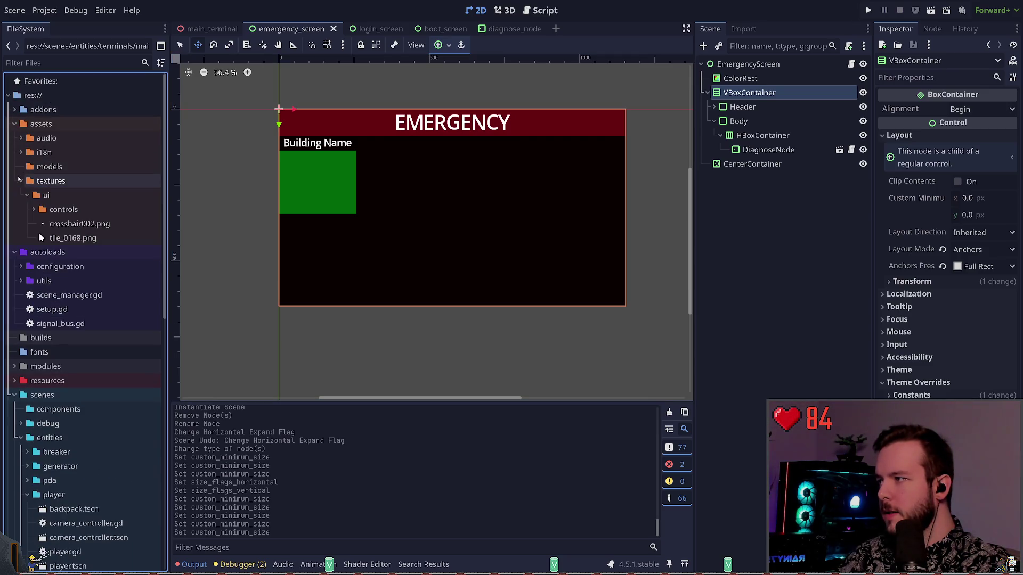
pyautogui.click(33, 209)
pyautogui.click(33, 207)
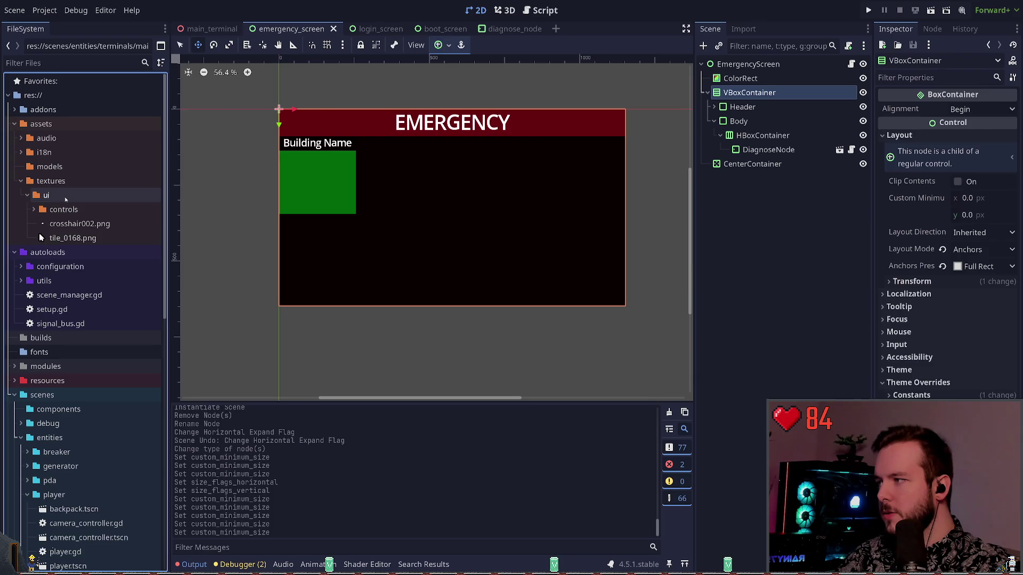
pyautogui.click(64, 195)
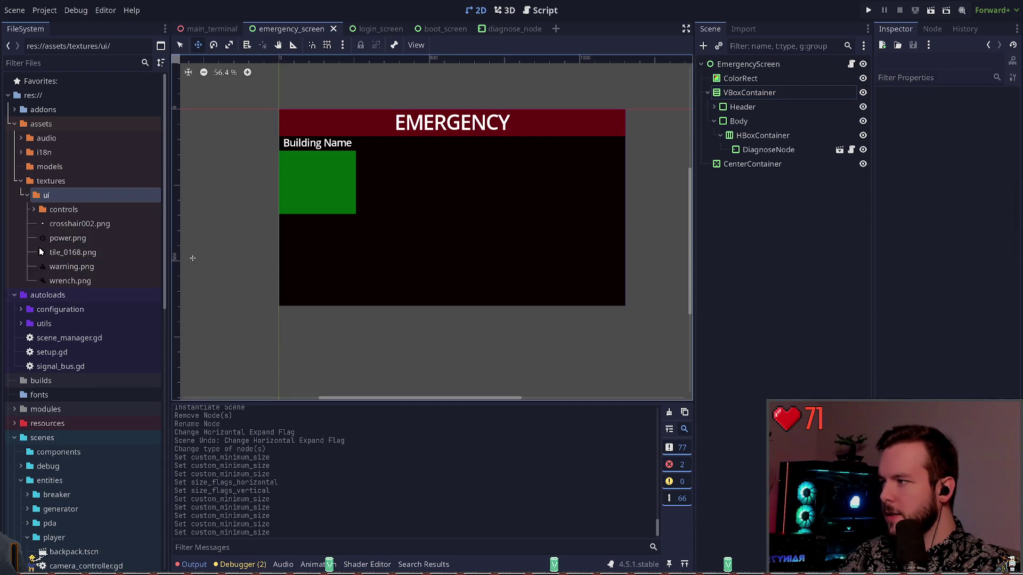
pyautogui.press('Down')
pyautogui.press('Down')
pyautogui.press('Down')
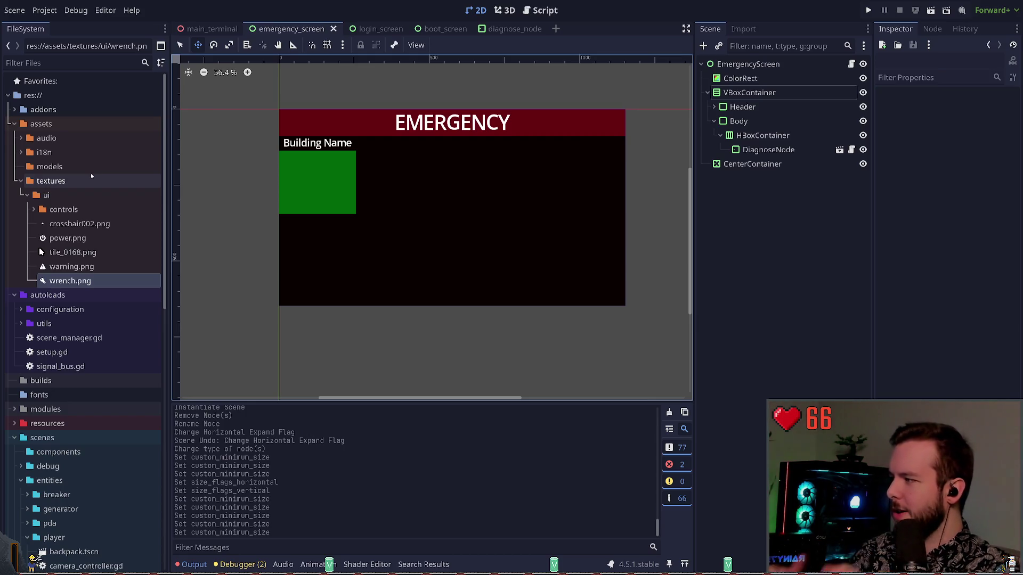
pyautogui.click(839, 202)
pyautogui.hotkey('ctrl', 's')
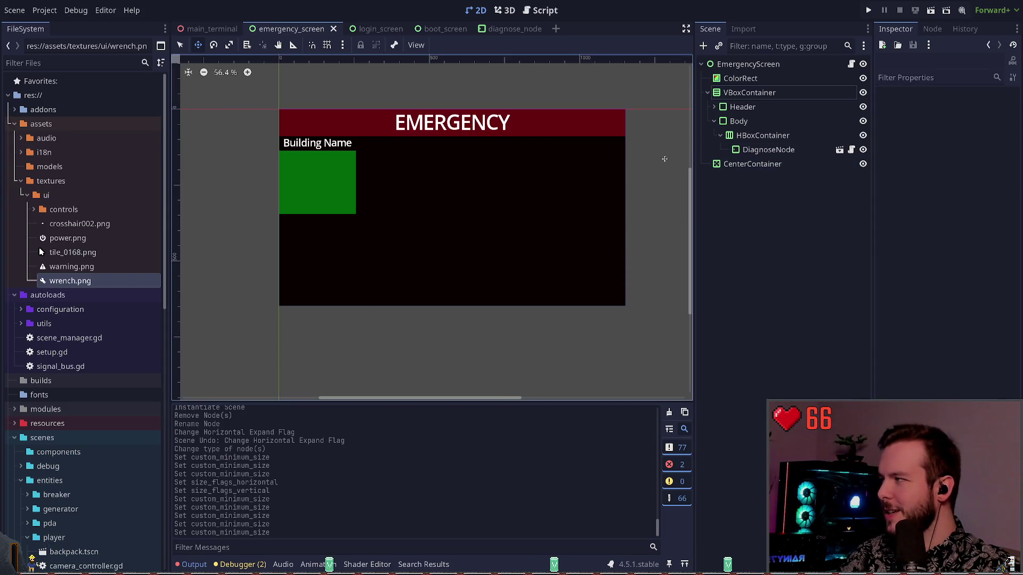
# - Hide the green DiagnoseNode placeholder in the scene tree
pyautogui.click(762, 93)
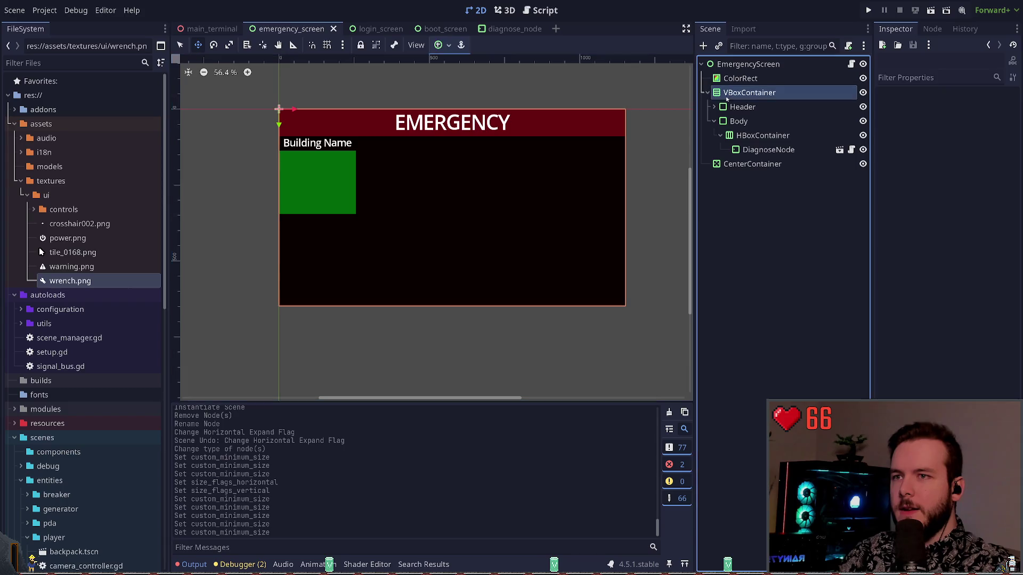
pyautogui.click(759, 222)
pyautogui.click(758, 123)
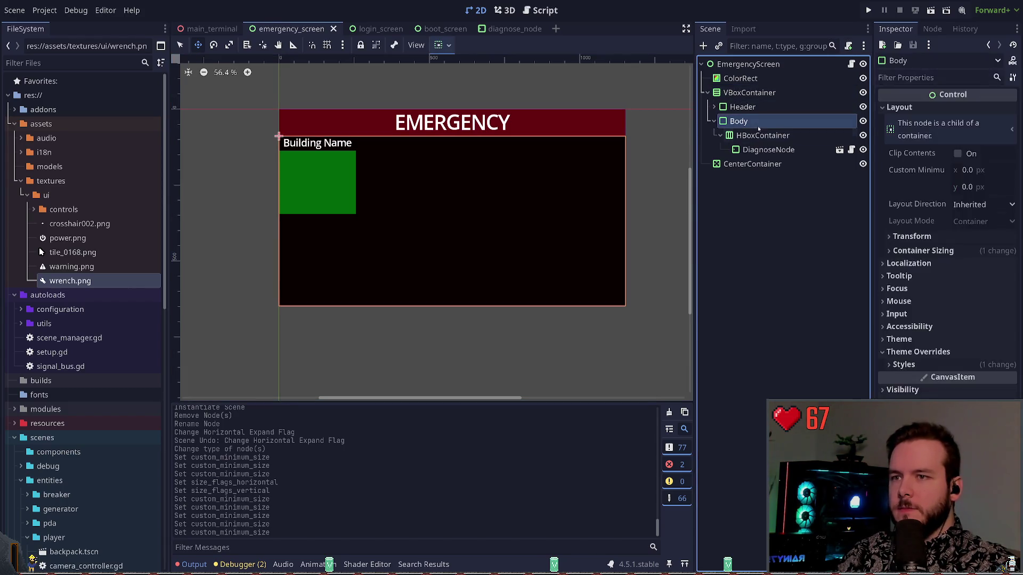
pyautogui.keyDown('ctrl'); pyautogui.click(757, 124); pyautogui.keyUp('ctrl')
pyautogui.click(863, 150)
pyautogui.click(744, 122)
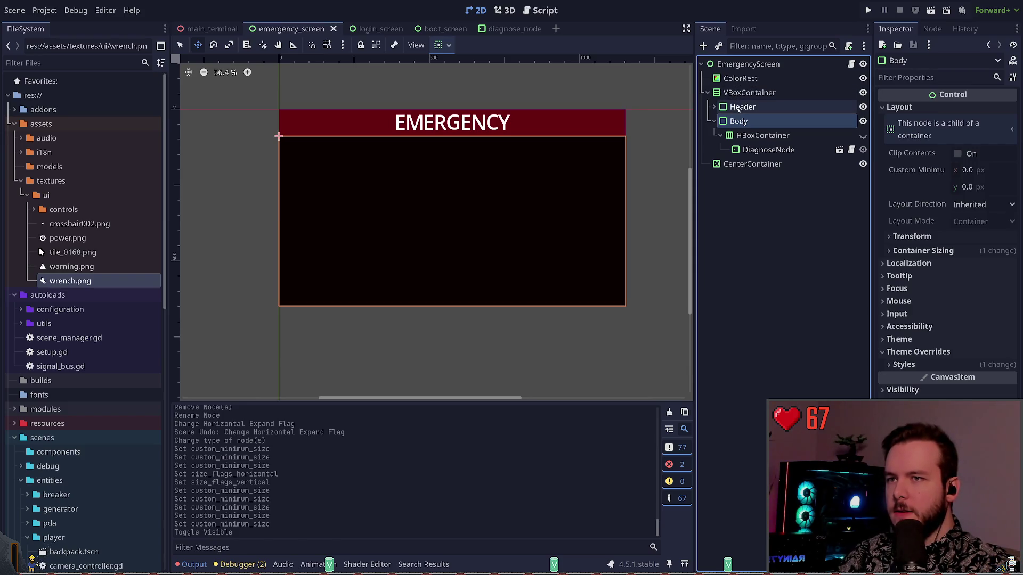
pyautogui.click(747, 96)
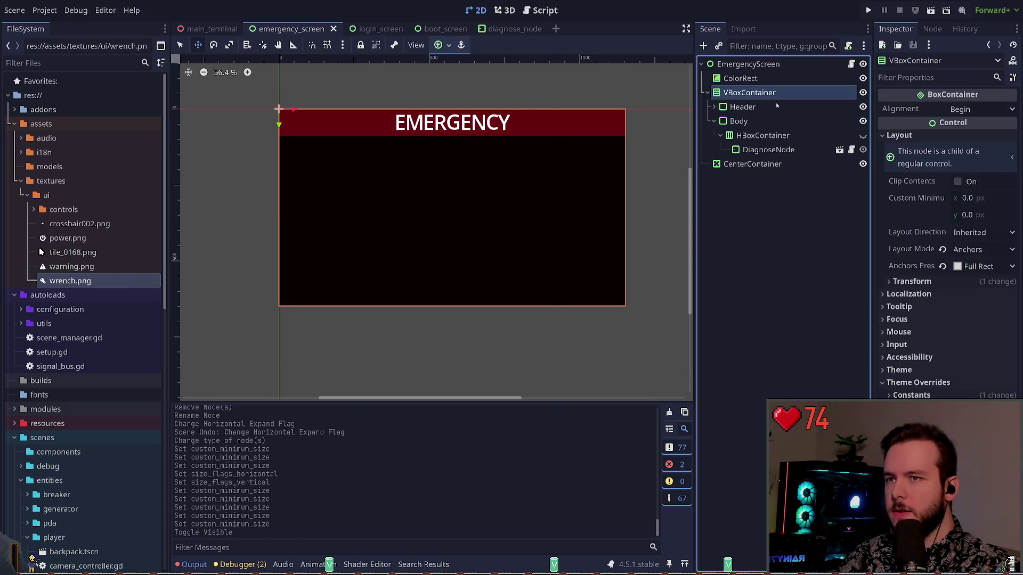
# - Add an HBoxContainer and move it between the Header and Body nodes
pyautogui.hotkey('ctrl', 'a')
pyautogui.write('margin')
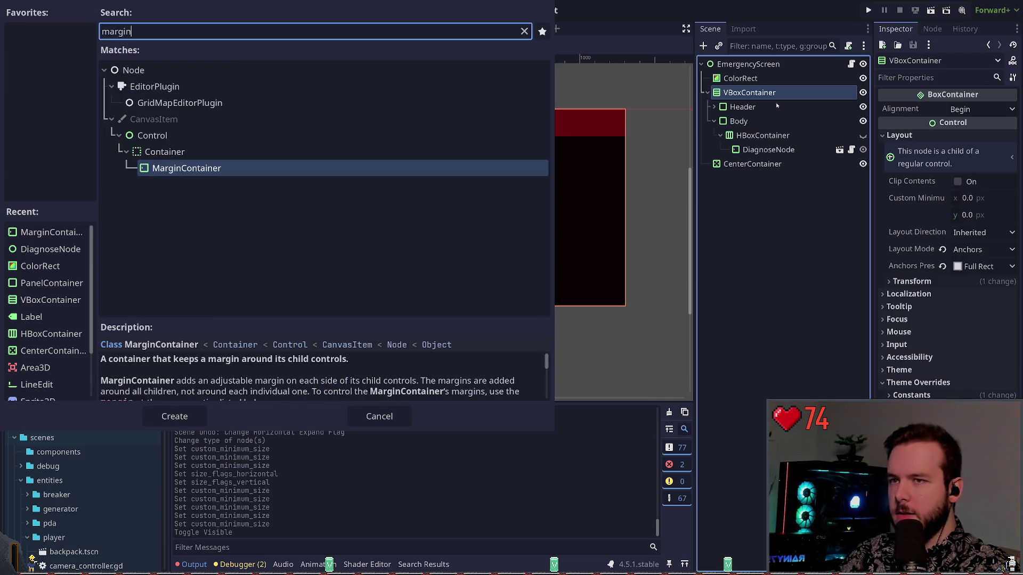
pyautogui.hotkey('ctrl', 'a')
pyautogui.write('hb')
pyautogui.press('Return')
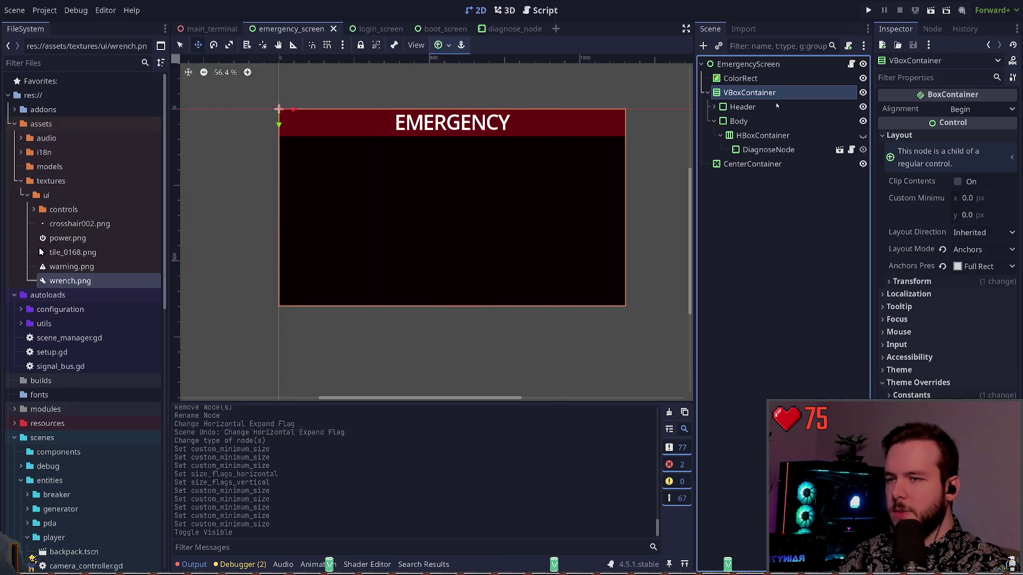
pyautogui.moveTo(757, 164); pyautogui.dragTo(752, 114)
# - Give the HBoxContainer vertical Expand, hide Body, and add a child VBoxContainer
pyautogui.click(751, 108)
pyautogui.click(755, 121)
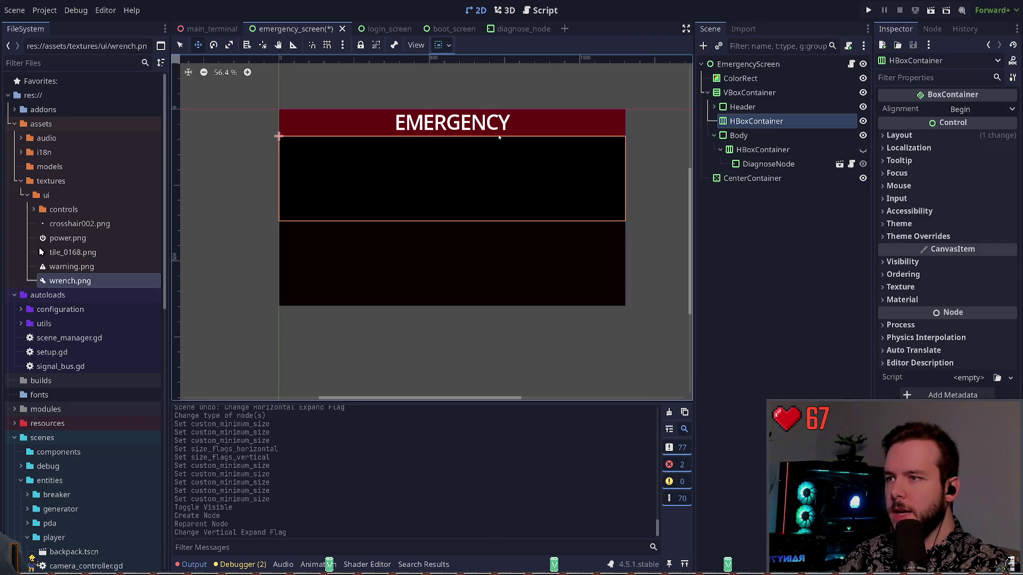
pyautogui.click(817, 137)
pyautogui.click(862, 136)
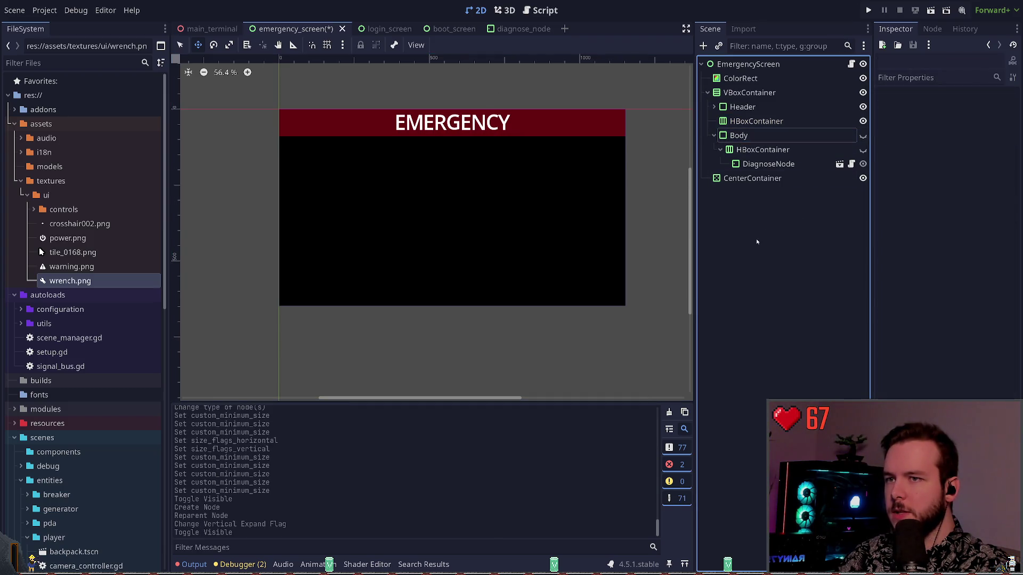
pyautogui.click(756, 121)
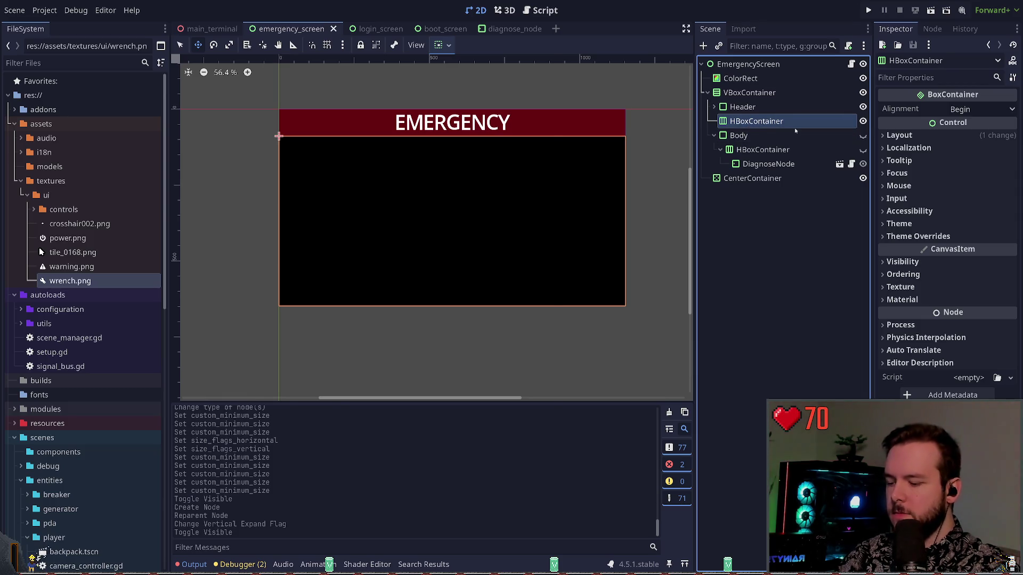
pyautogui.hotkey('ctrl', 'a')
pyautogui.write('vbox')
pyautogui.press('Return')
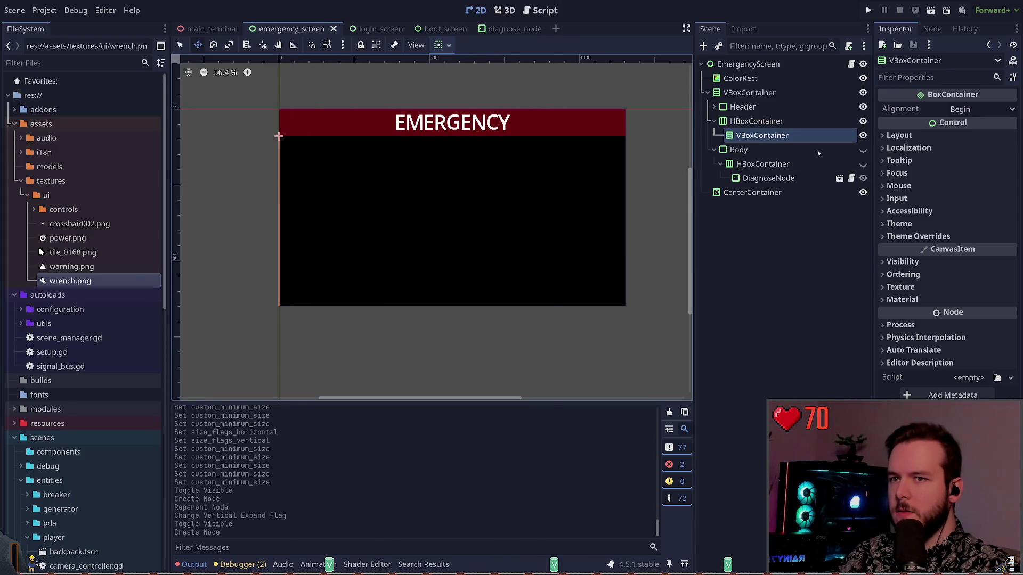
# - Add a TextureRect with power.png as its texture and save the scene
pyautogui.hotkey('ctrl', 'a')
pyautogui.write('vbtextu')
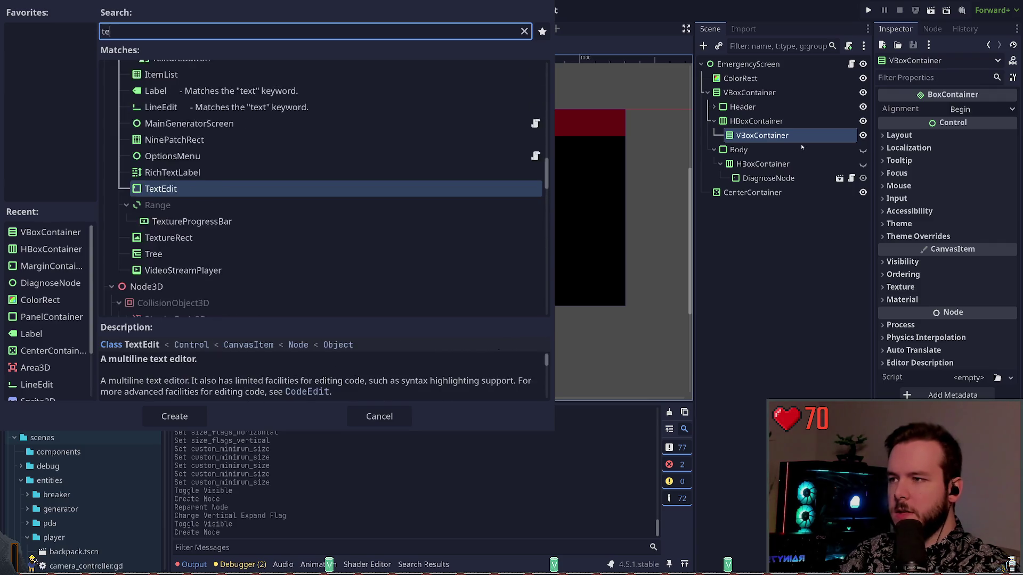
pyautogui.press('Return')
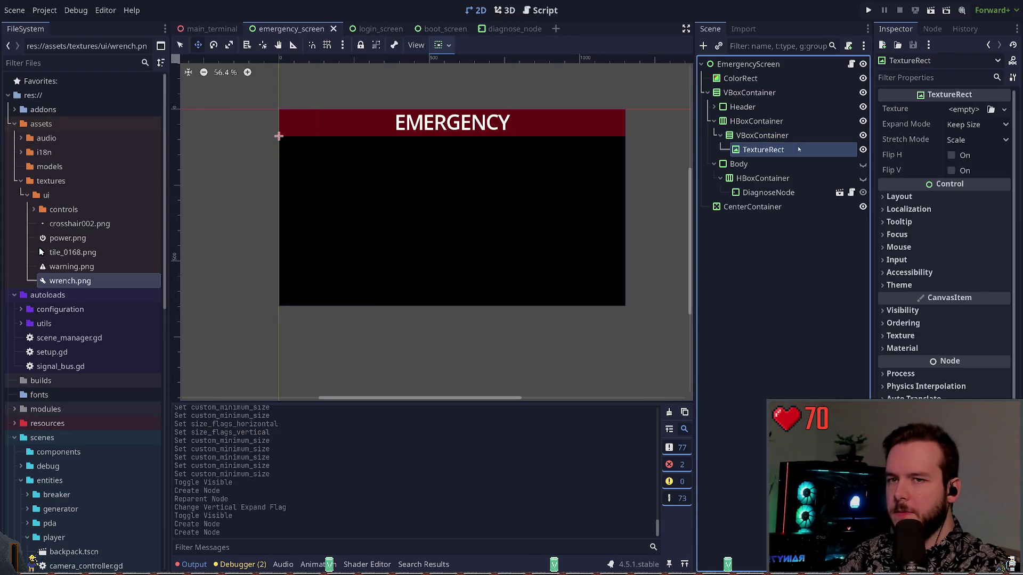
pyautogui.click(75, 243)
pyautogui.moveTo(75, 243)
pyautogui.mouseDown()
pyautogui.moveTo(330, 237)
pyautogui.moveTo(964, 109)
pyautogui.mouseUp()
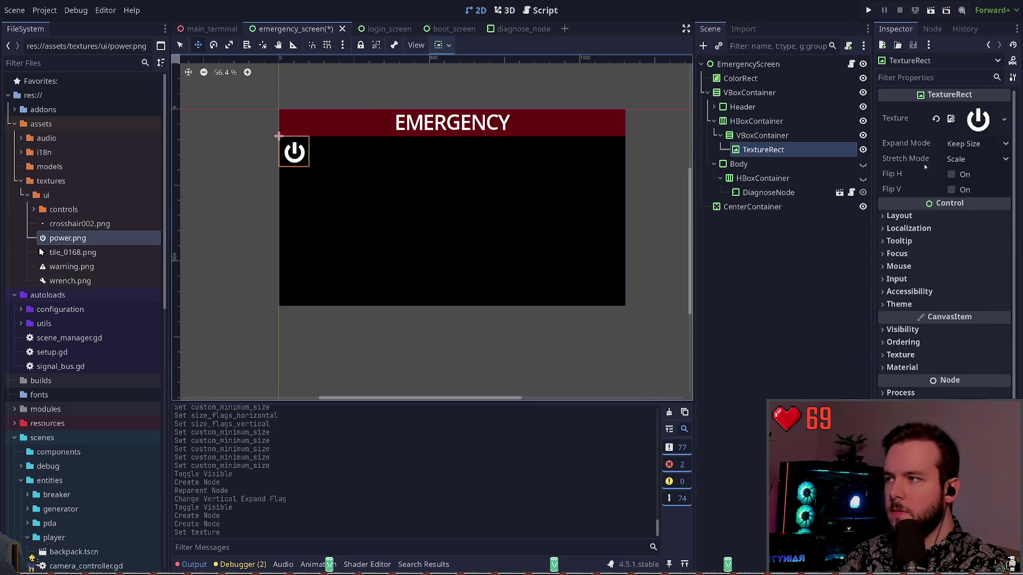
pyautogui.click(764, 284)
pyautogui.hotkey('ctrl', 's')
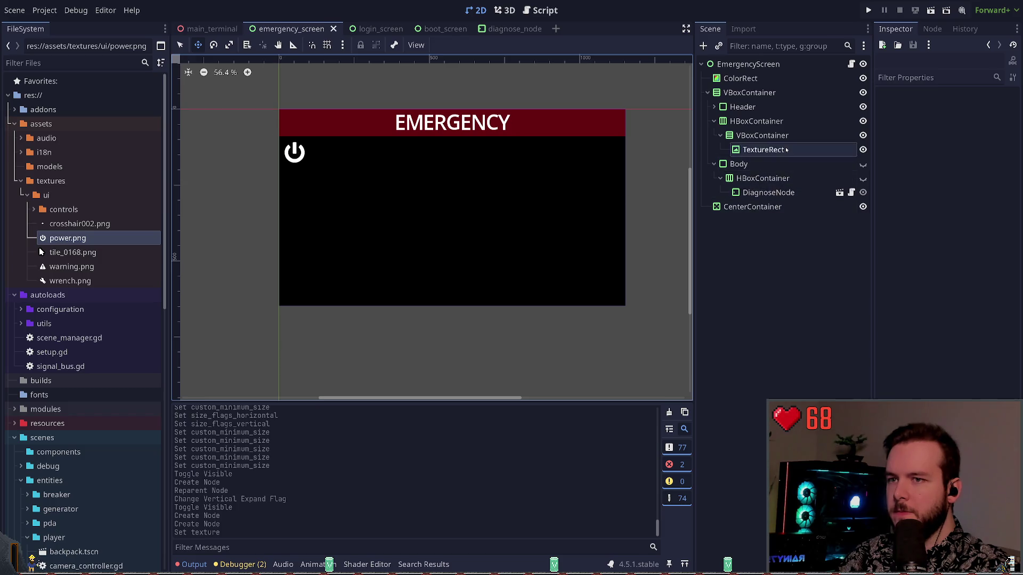
# - Add a PanelContainer under the VBoxContainer, move the TextureRect into it, and save
pyautogui.click(770, 150)
pyautogui.click(783, 136)
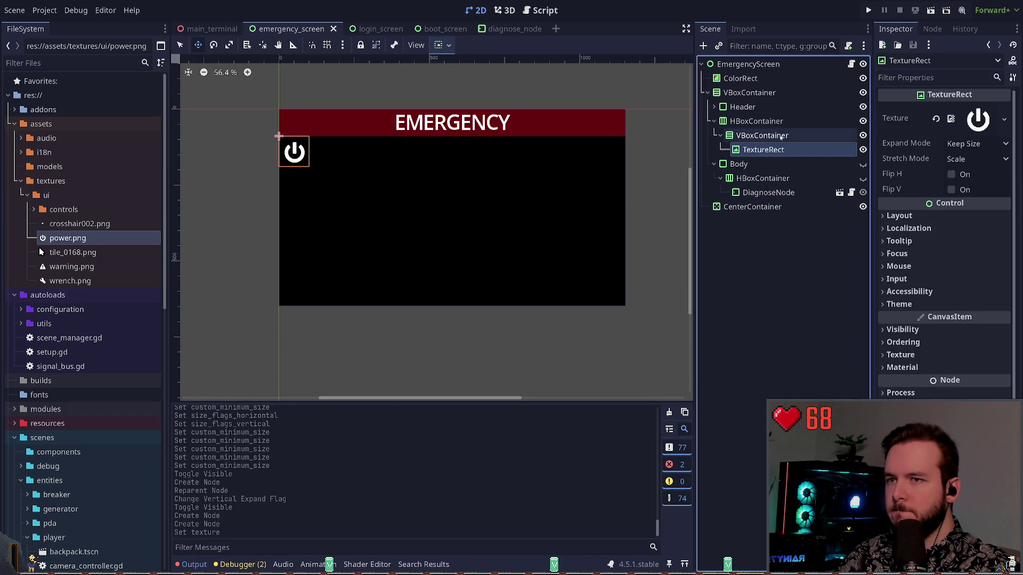
pyautogui.hotkey('ctrl', 'a')
pyautogui.write('panelcontainer')
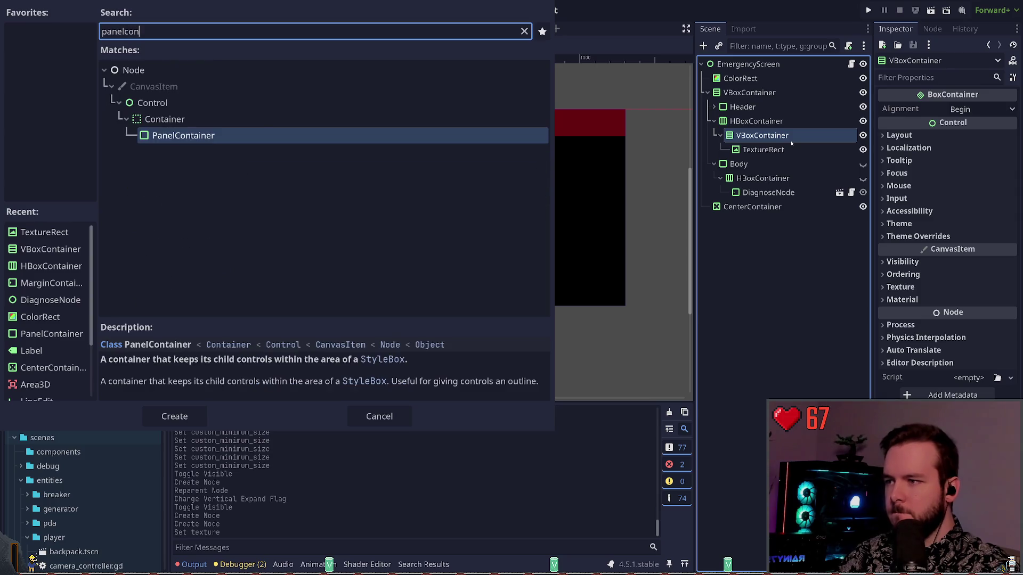
pyautogui.press('Return')
pyautogui.moveTo(763, 163); pyautogui.dragTo(767, 150)
pyautogui.hotkey('ctrl', 's')
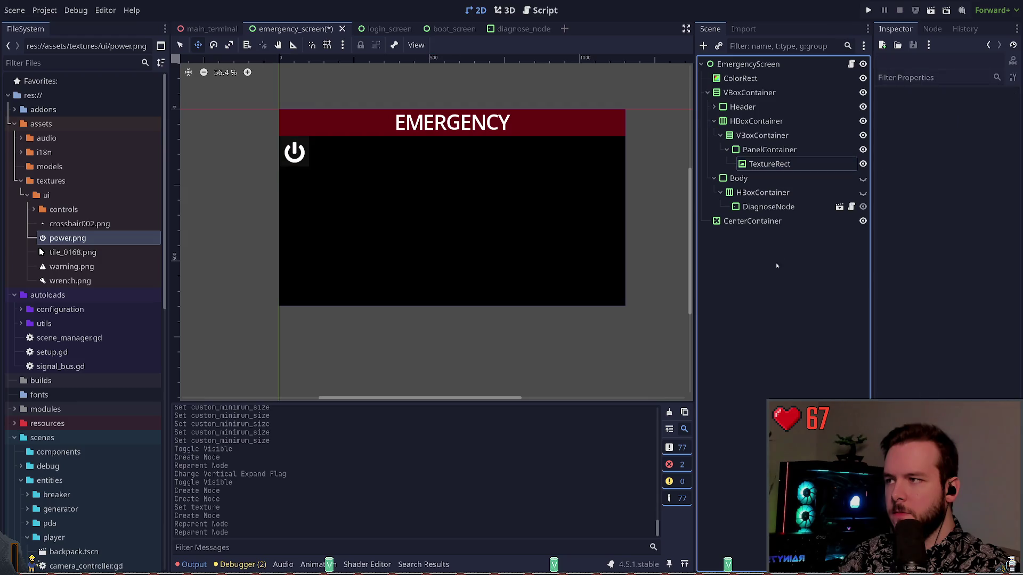
pyautogui.click(769, 163)
pyautogui.click(763, 151)
pyautogui.click(762, 267)
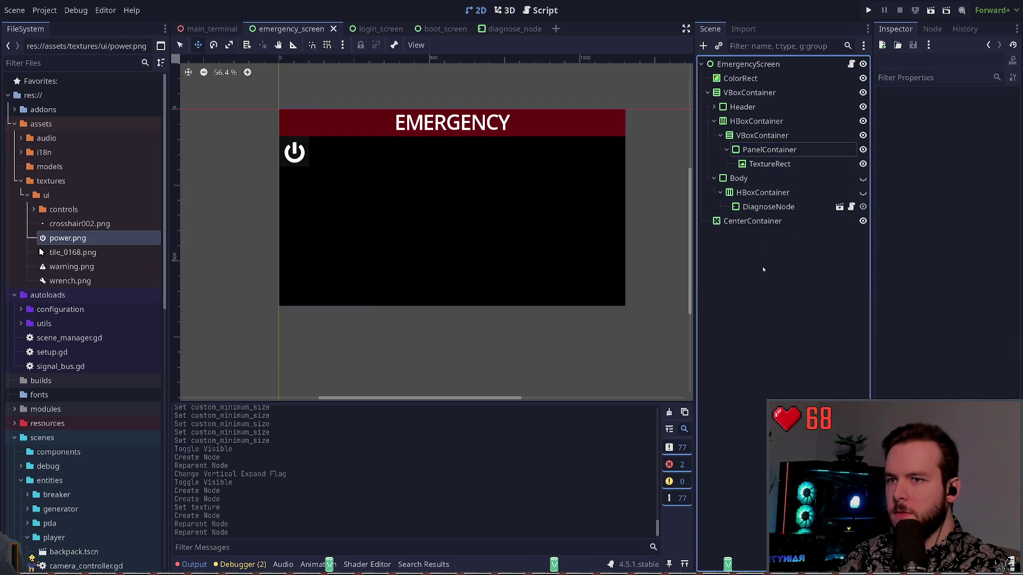
pyautogui.click(769, 163)
# - Set the power icon's Stretch Mode to Keep Aspect Centered after trying other expand and stretch modes
pyautogui.click(964, 159)
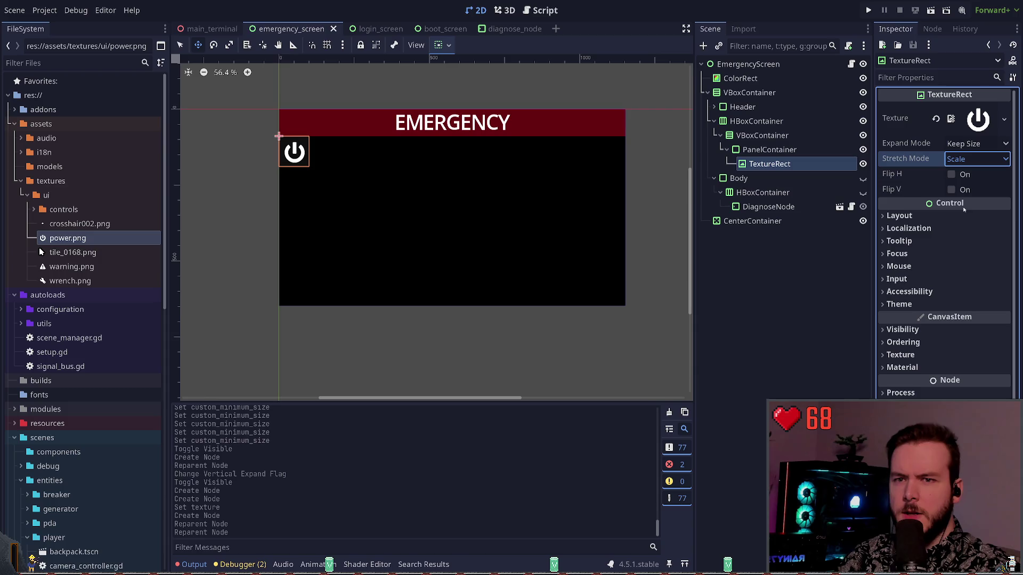
pyautogui.click(961, 207)
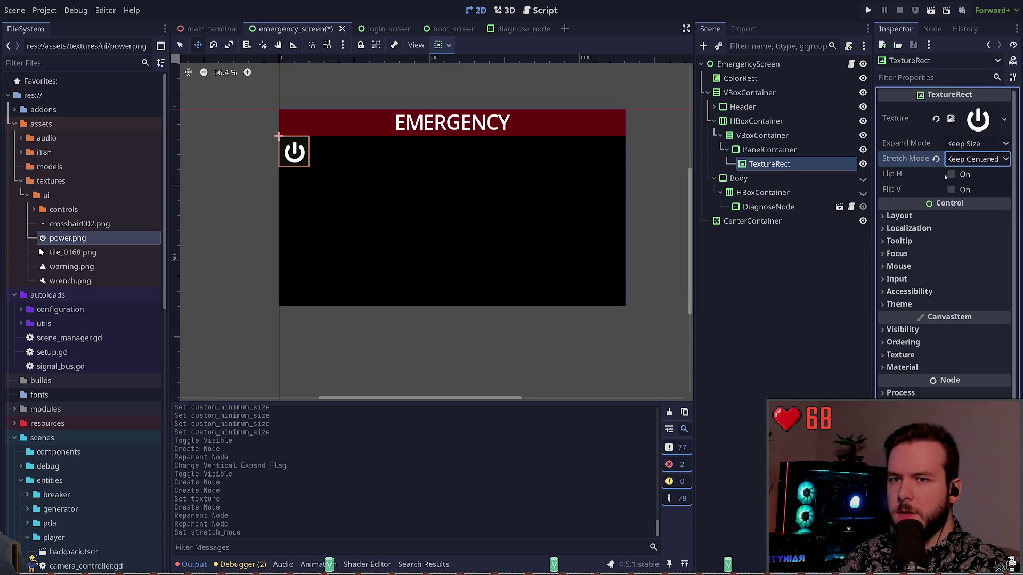
pyautogui.hotkey('ctrl', 'z')
pyautogui.click(966, 190)
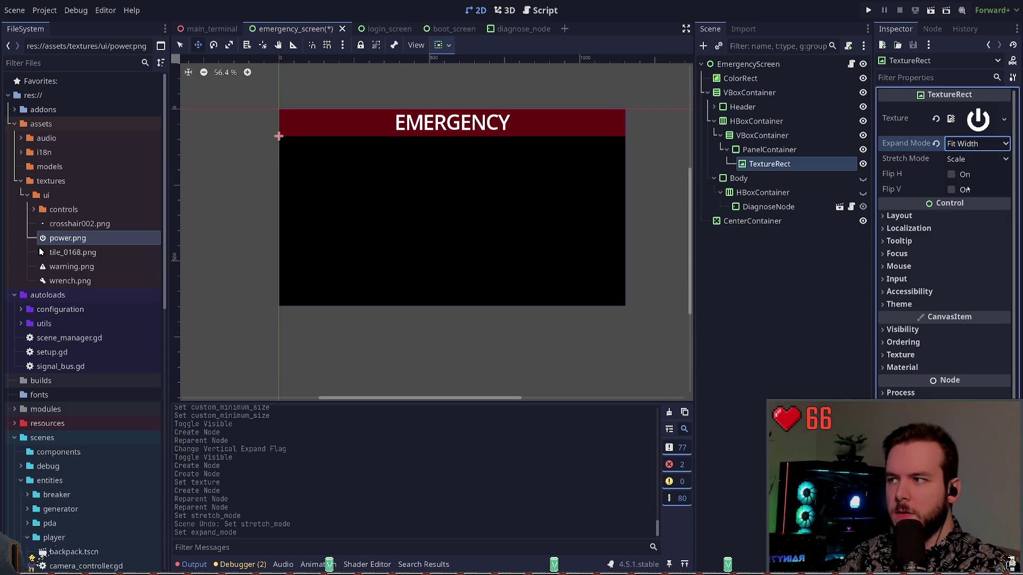
pyautogui.hotkey('ctrl', 'z')
pyautogui.press('Down')
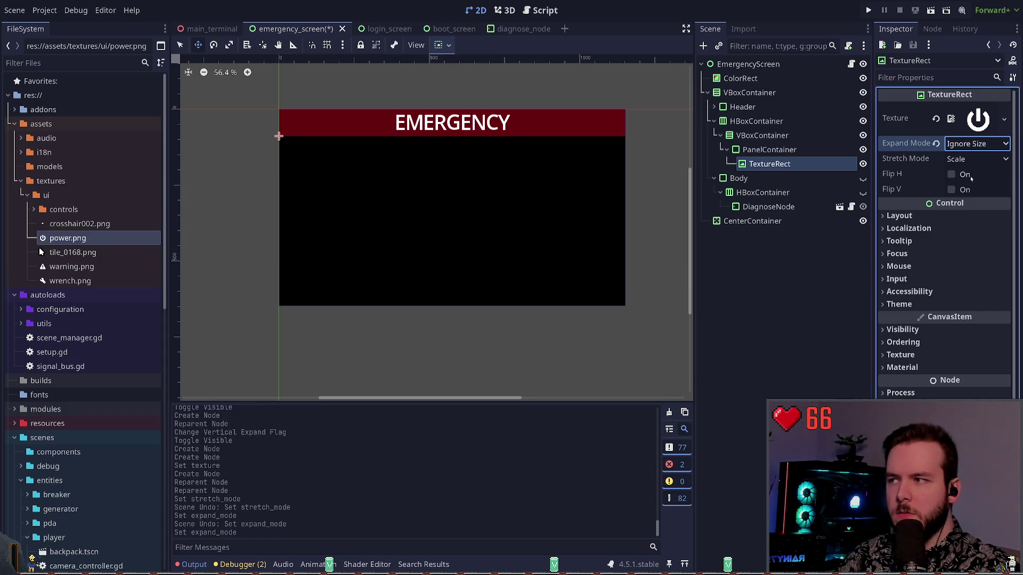
pyautogui.hotkey('ctrl', 'z')
pyautogui.press('Tab')
pyautogui.press('Down')
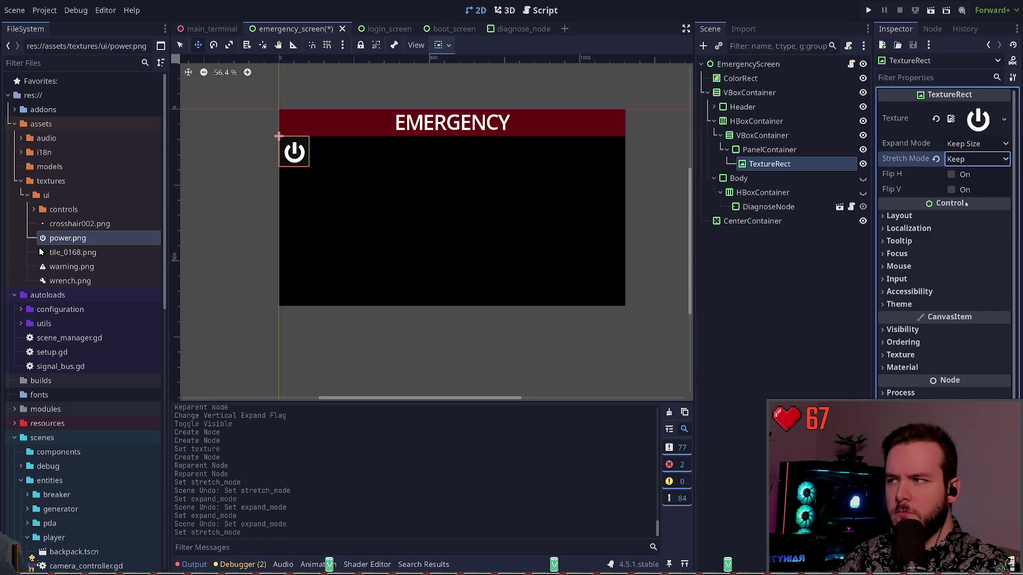
pyautogui.hotkey('ctrl', 'z')
pyautogui.press('Down')
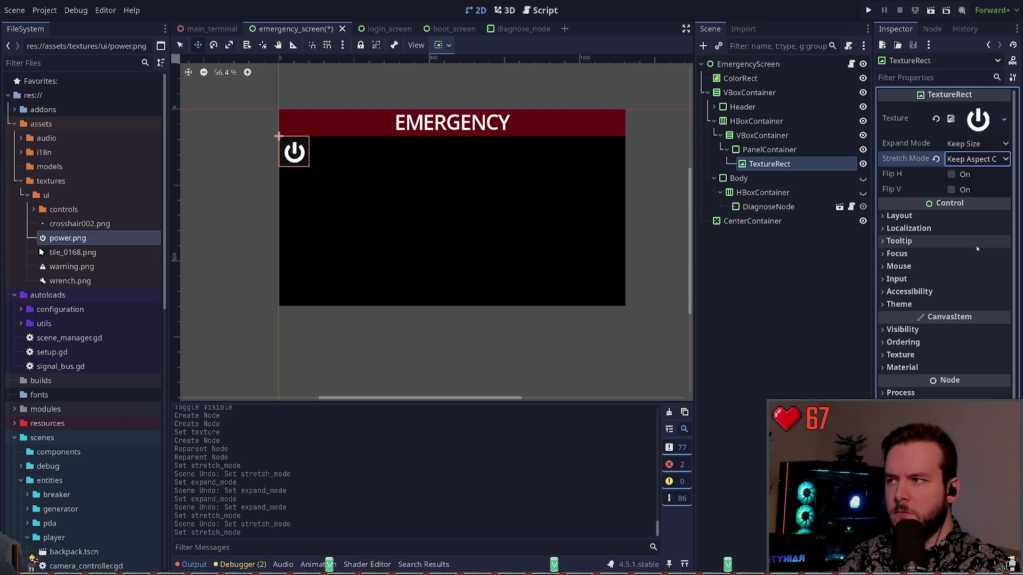
pyautogui.click(783, 250)
# - Change the TextureRect's horizontal and vertical Container Sizing flags in Layout
pyautogui.scroll(8, 393, 188)
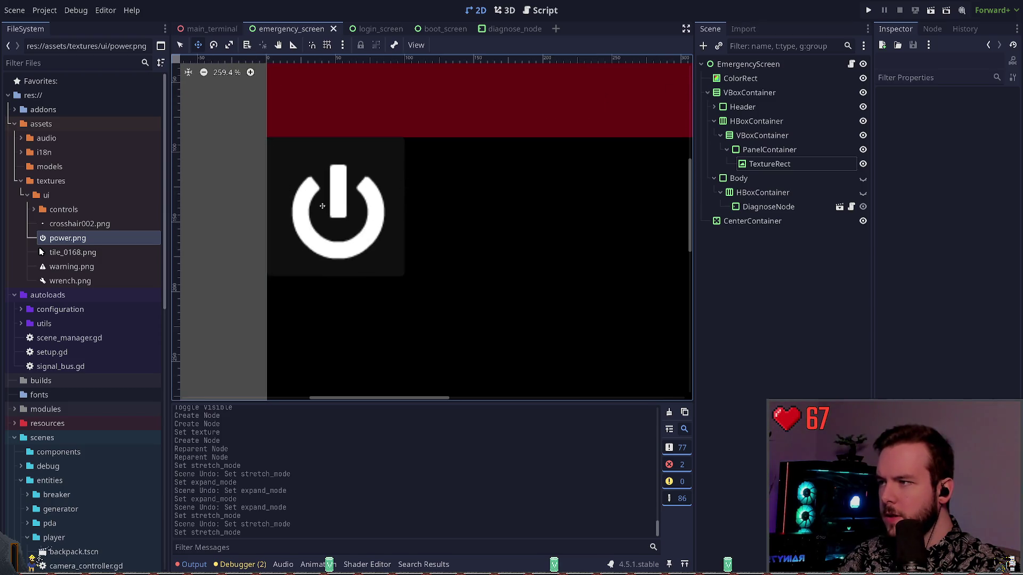
pyautogui.click(769, 164)
pyautogui.press('Up')
pyautogui.press('Up')
pyautogui.click(768, 163)
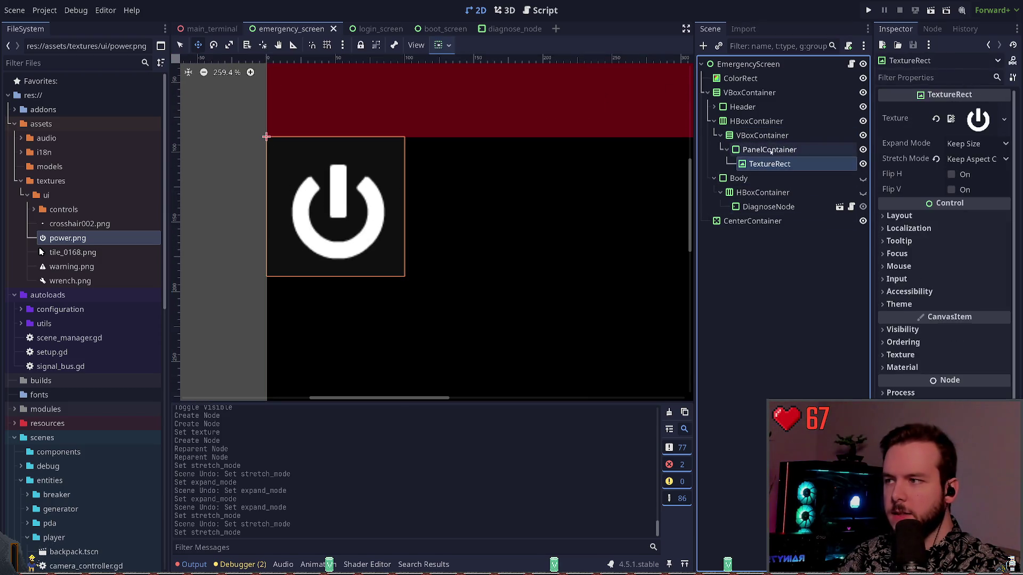
pyautogui.press('Up')
pyautogui.press('Down')
pyautogui.click(441, 45)
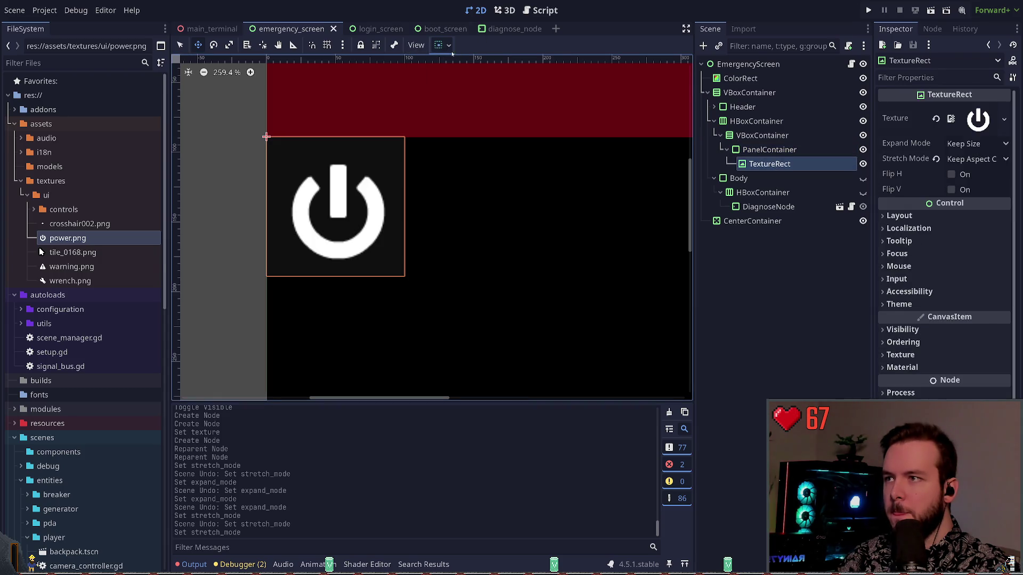
pyautogui.click(446, 81)
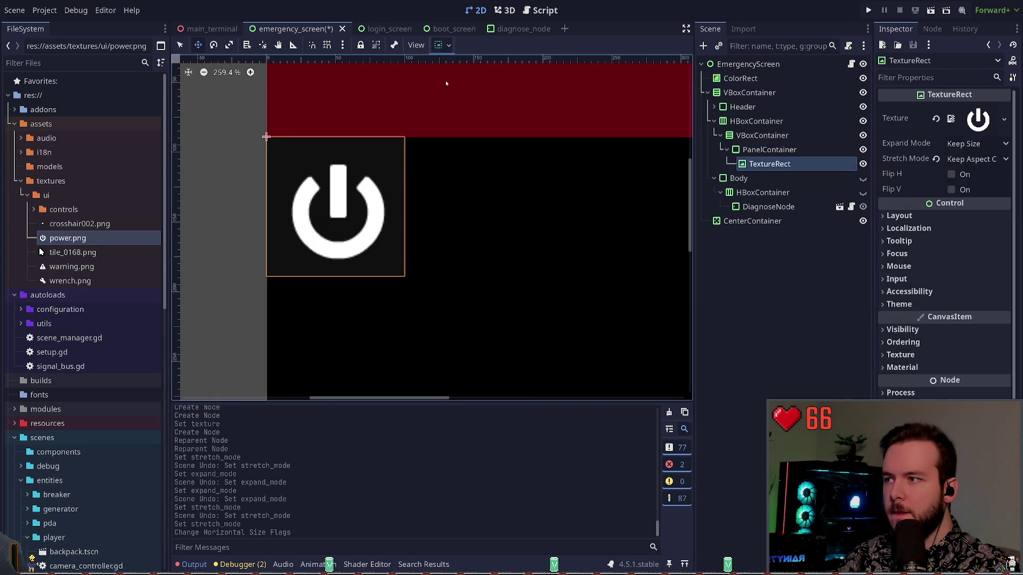
pyautogui.click(499, 78)
pyautogui.click(500, 136)
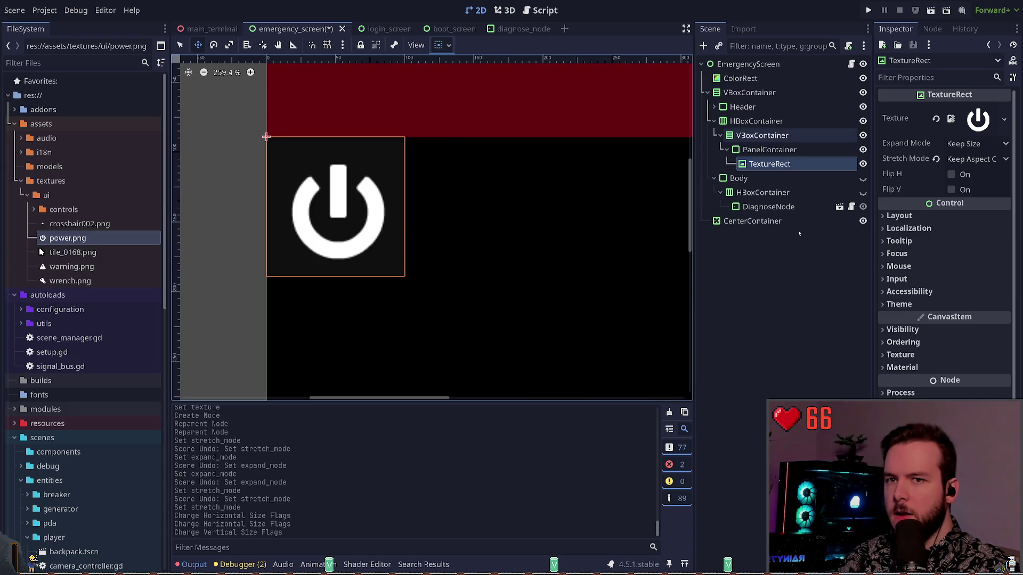
pyautogui.click(770, 150)
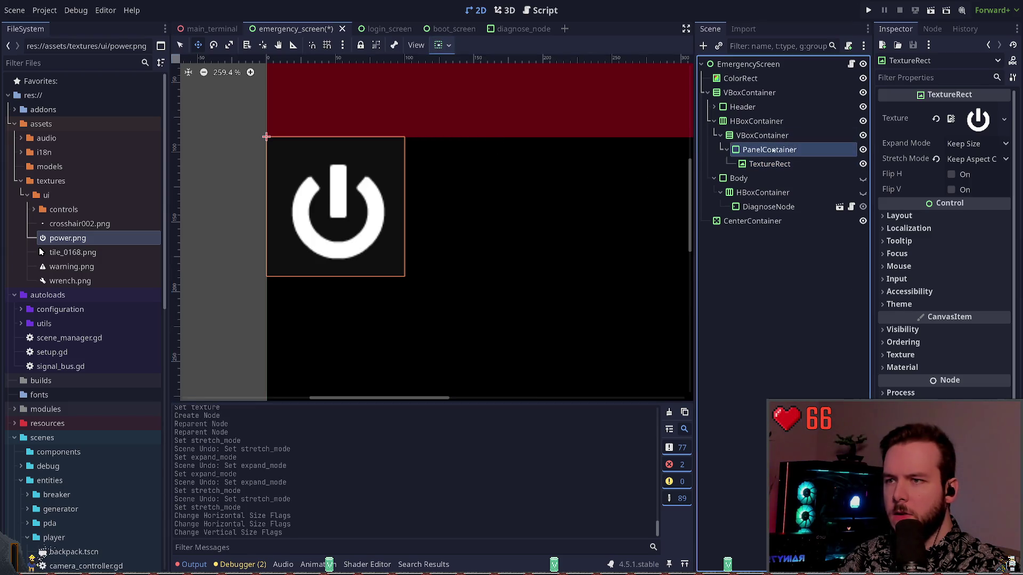
# - Change the PanelContainer's horizontal size flag, undo its vertical Expand, and save the scene
pyautogui.click(499, 85)
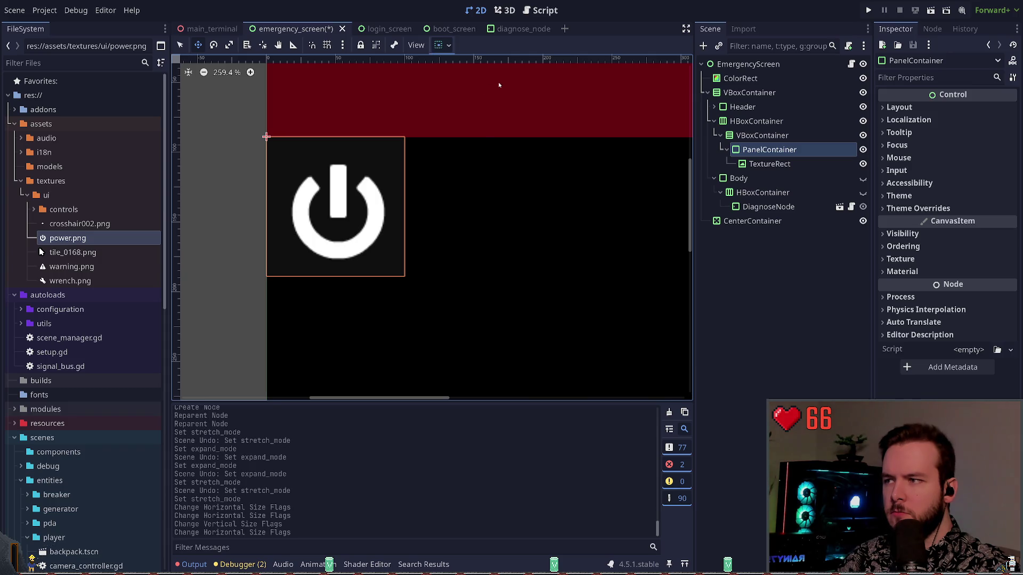
pyautogui.click(508, 140)
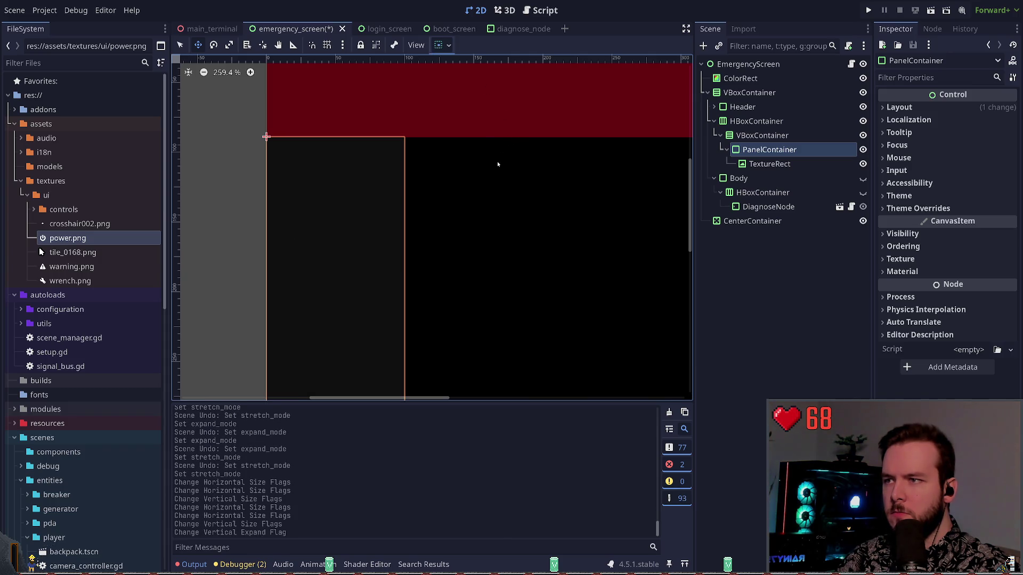
pyautogui.scroll(-11, 514, 228)
pyautogui.hotkey('ctrl', 'z')
pyautogui.hotkey('ctrl', 'z')
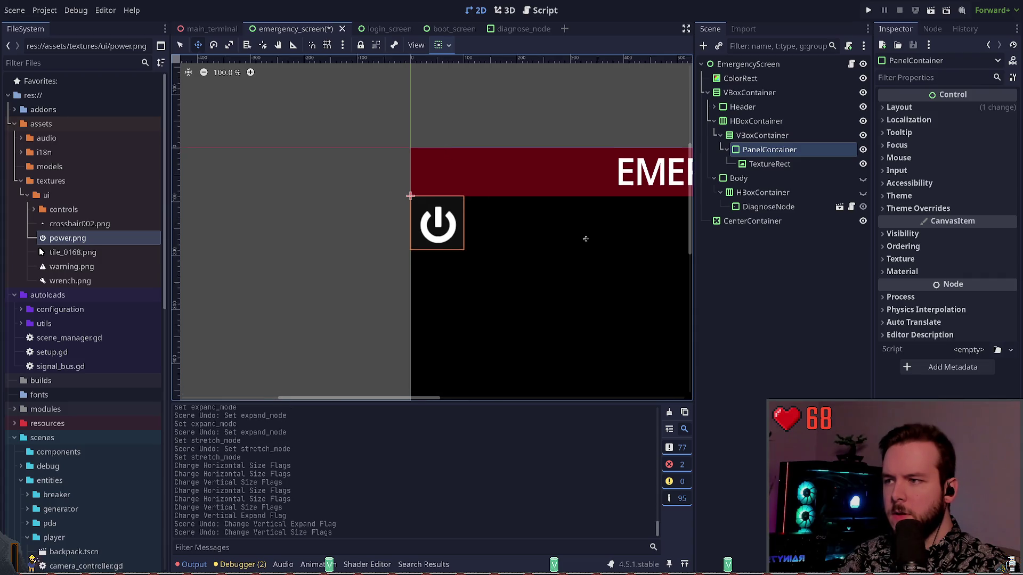
pyautogui.scroll(12, 388, 226)
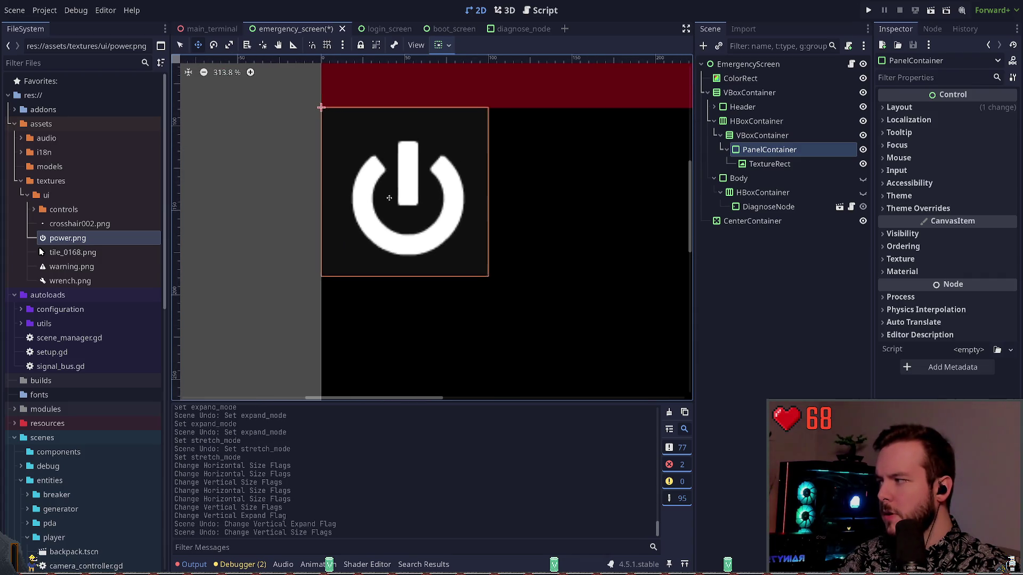
pyautogui.hotkey('ctrl', 's')
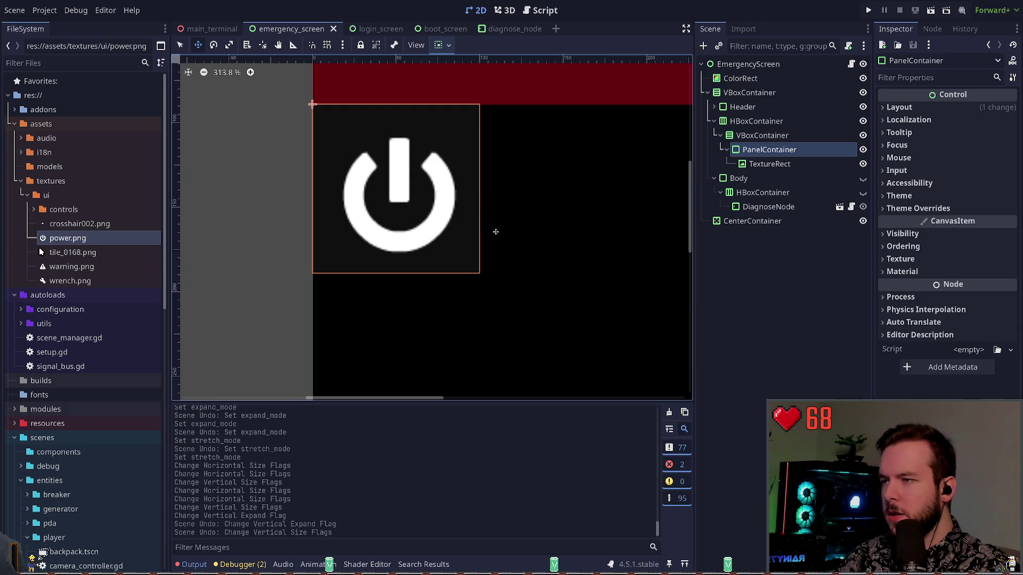
# - Rename the TextureRect to 'Power', then undo that rename
pyautogui.click(772, 163)
pyautogui.click(774, 151)
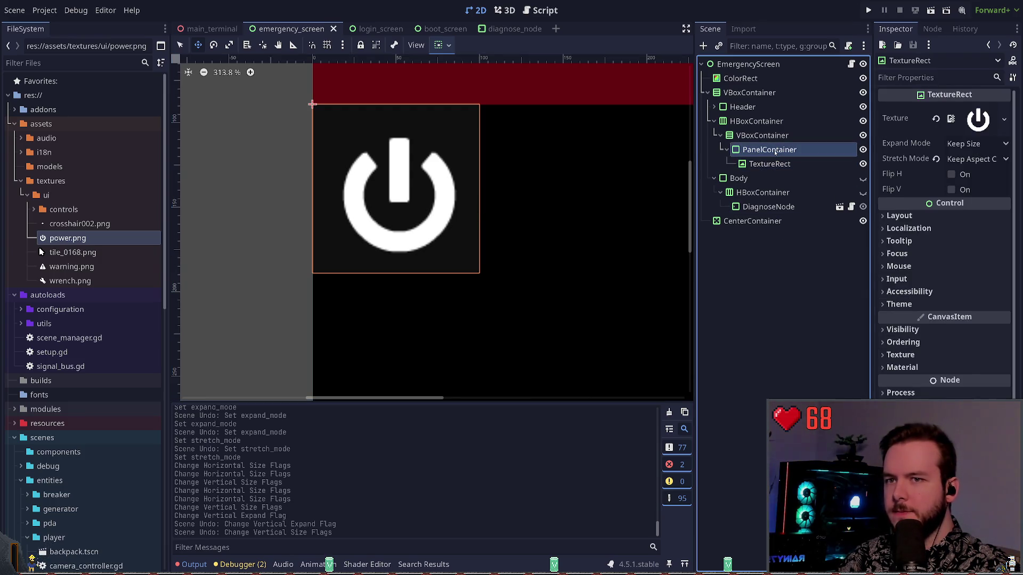
pyautogui.click(767, 136)
pyautogui.click(767, 150)
pyautogui.click(772, 161)
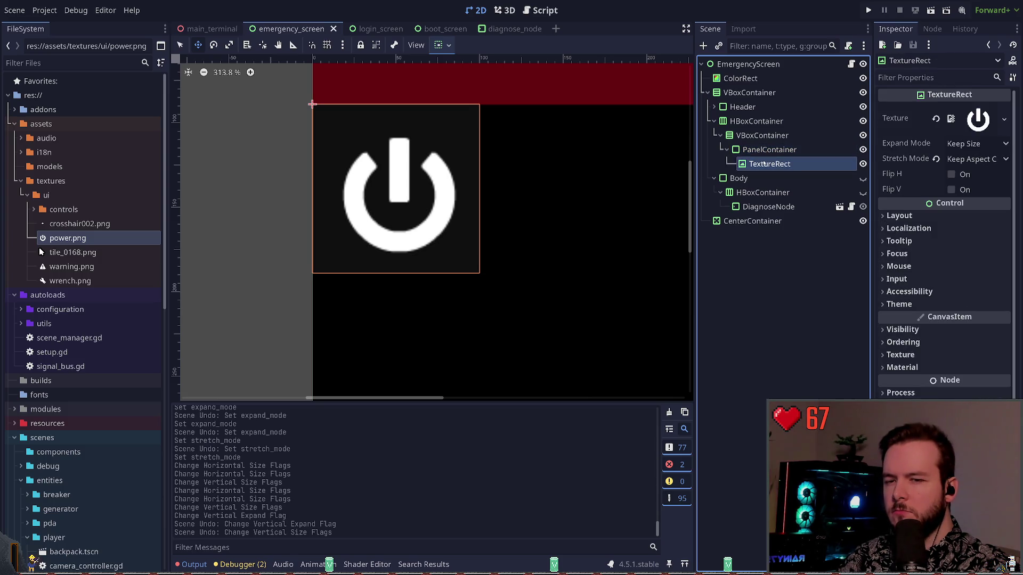
pyautogui.scroll(-3, 401, 228)
pyautogui.scroll(-2, 401, 228)
pyautogui.click(773, 165)
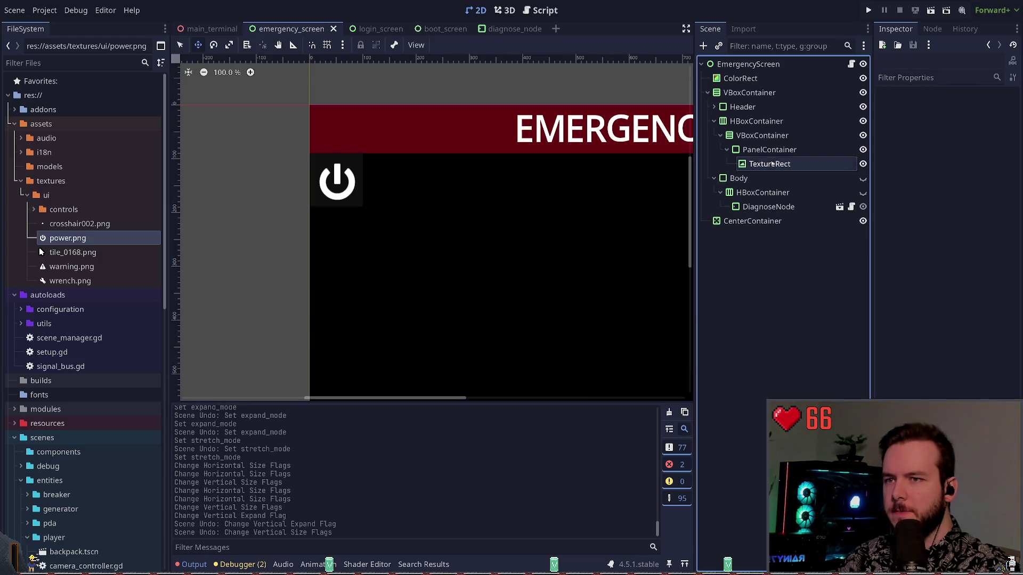
pyautogui.write('Power')
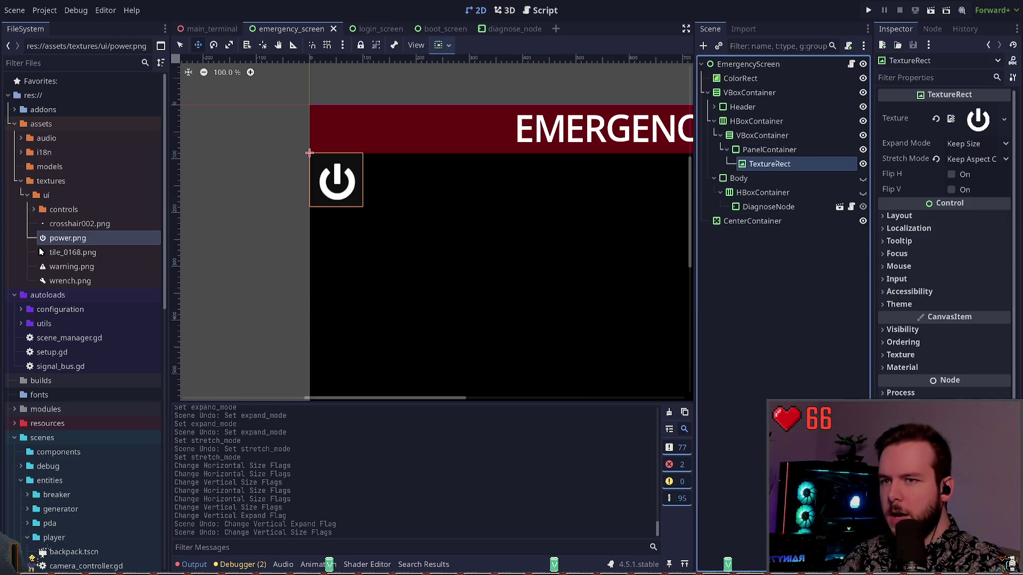
pyautogui.press('Return')
pyautogui.hotkey('ctrl', 'z')
pyautogui.click(785, 152)
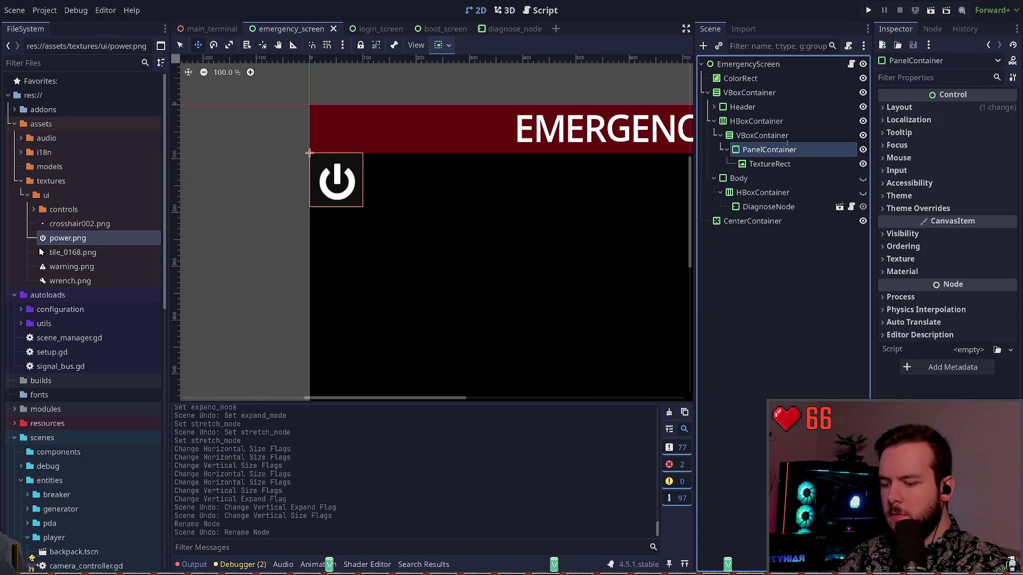
# - Rename the PanelContainer to 'Power', duplicate it, and name the copy 'Integrity'
pyautogui.write('Power')
pyautogui.press('Return')
pyautogui.click(724, 149)
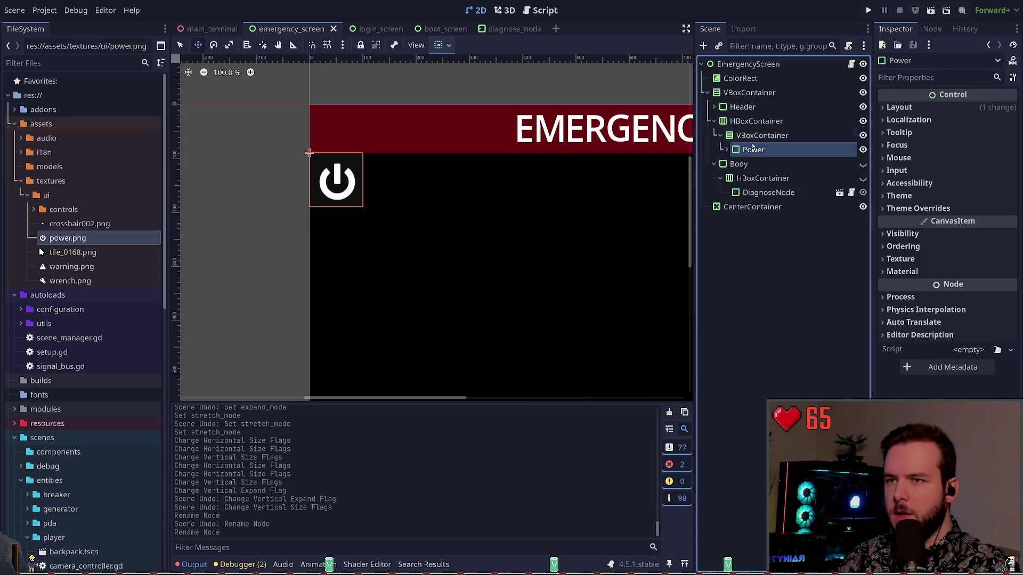
pyautogui.hotkey('ctrl', 'd')
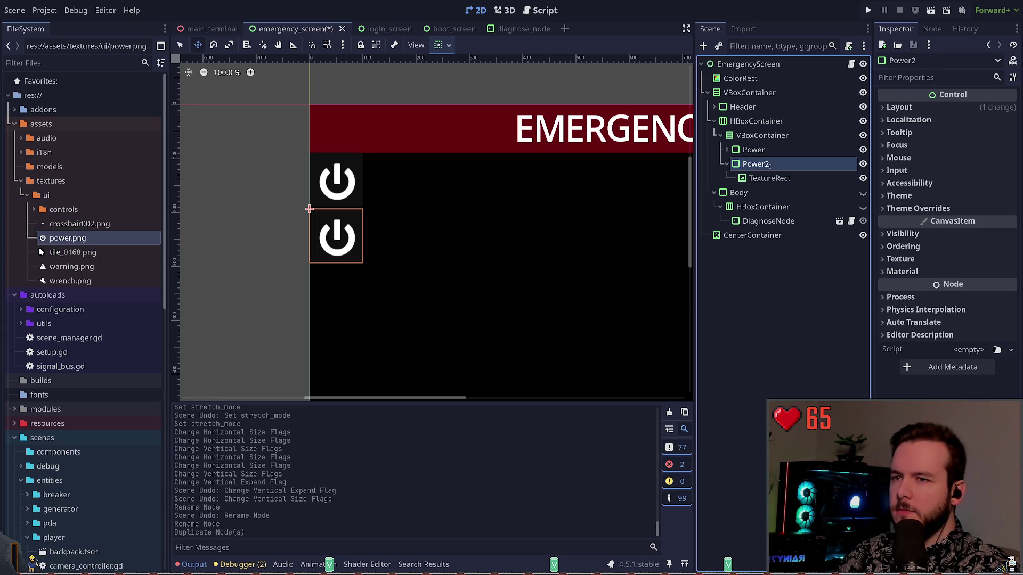
pyautogui.write('Repairs')
pyautogui.press('Return')
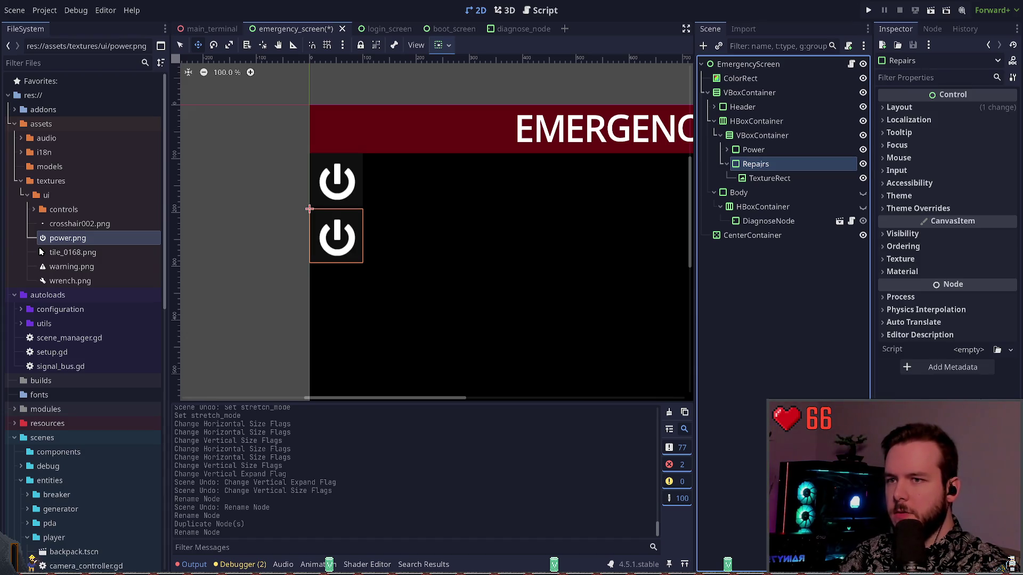
pyautogui.doubleClick(760, 166)
pyautogui.write('Integrity')
pyautogui.press('Return')
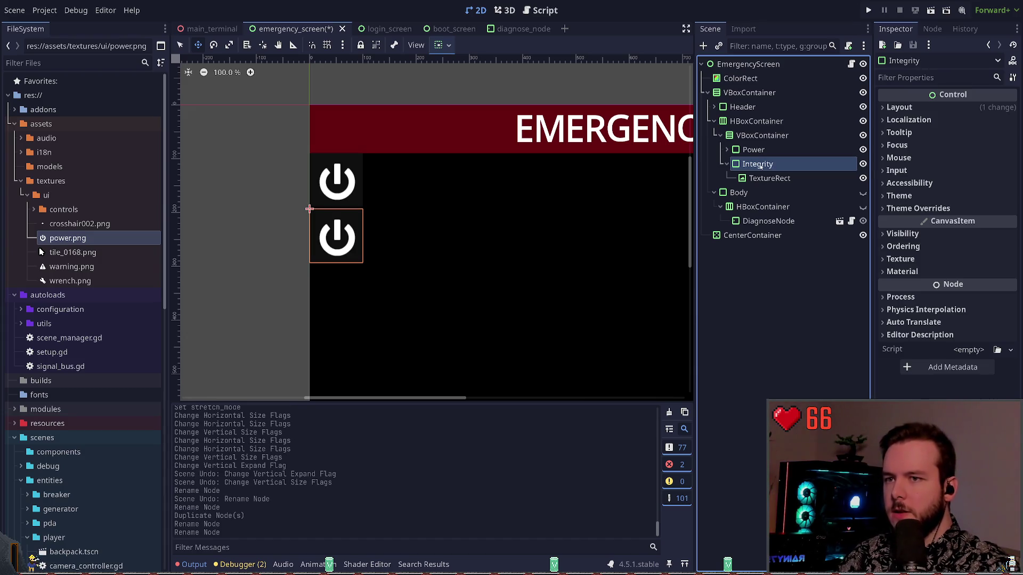
# - Replace the Integrity panel's texture with wrench.png
pyautogui.click(756, 178)
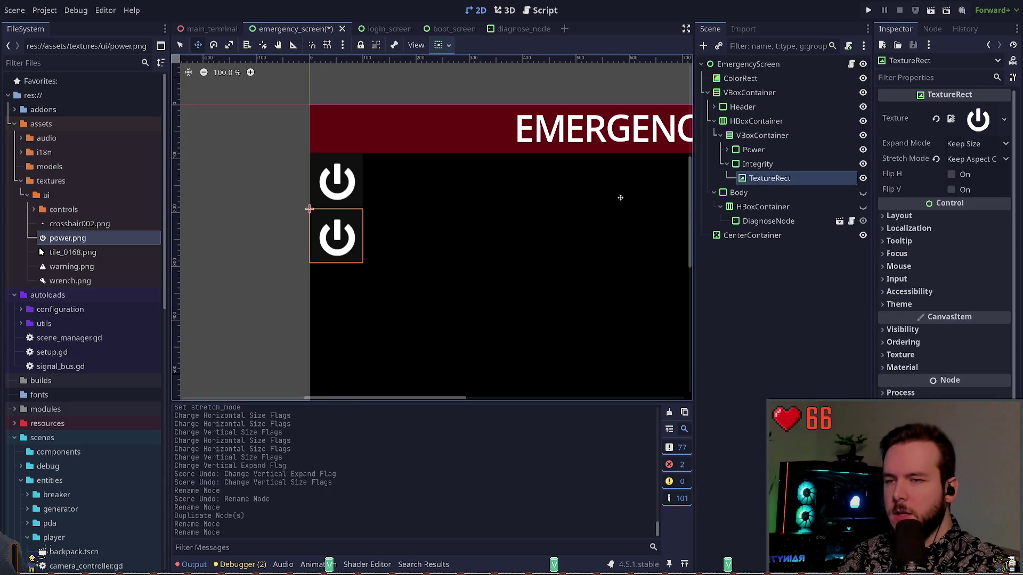
pyautogui.click(934, 120)
pyautogui.click(59, 266)
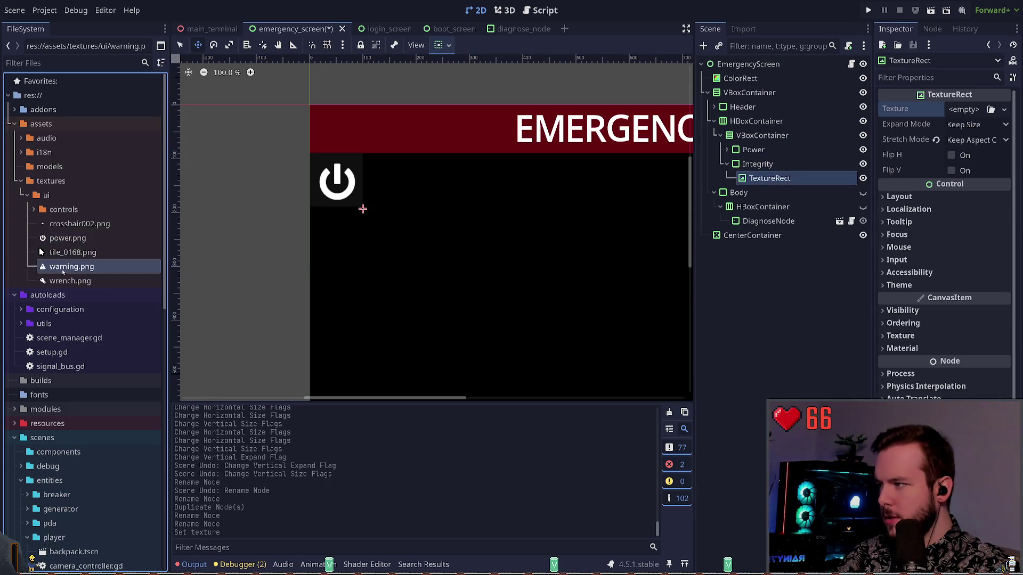
pyautogui.click(55, 278)
pyautogui.moveTo(54, 276); pyautogui.dragTo(968, 111)
pyautogui.click(783, 287)
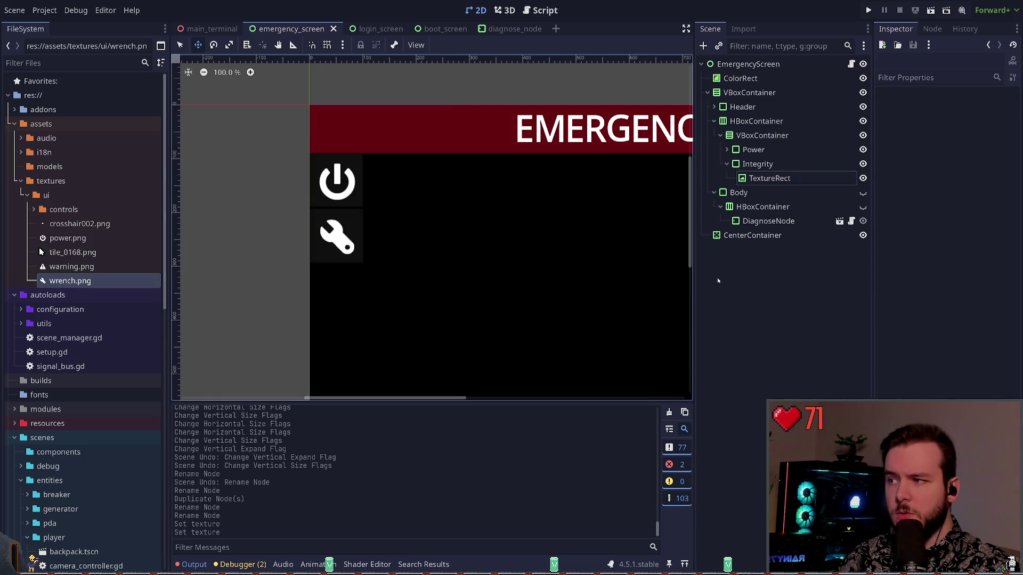
pyautogui.click(759, 305)
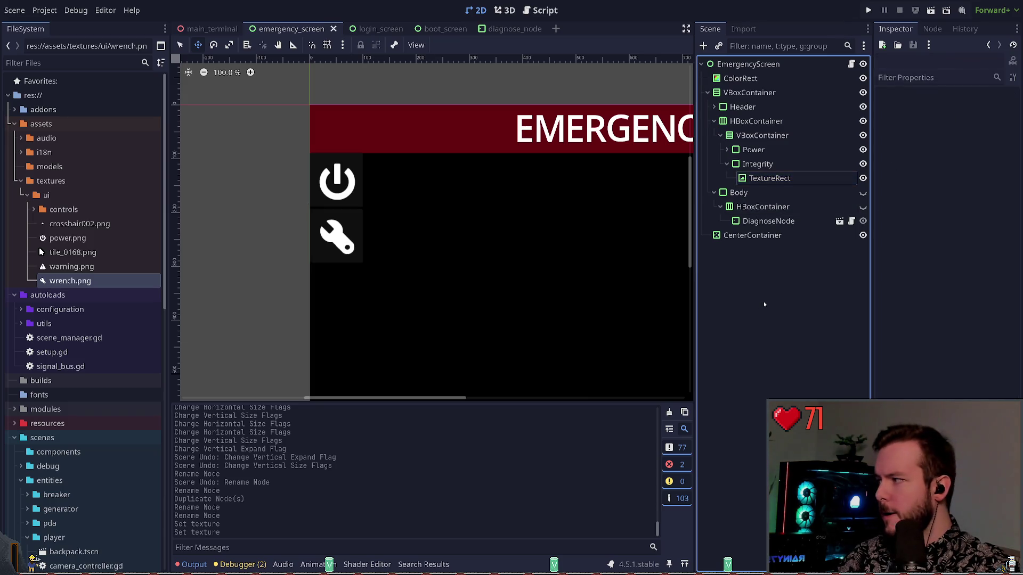
# - Duplicate the Integrity panel and name the copy 'Turrets'
pyautogui.press('Up')
pyautogui.press('Left')
pyautogui.hotkey('ctrl', 'd')
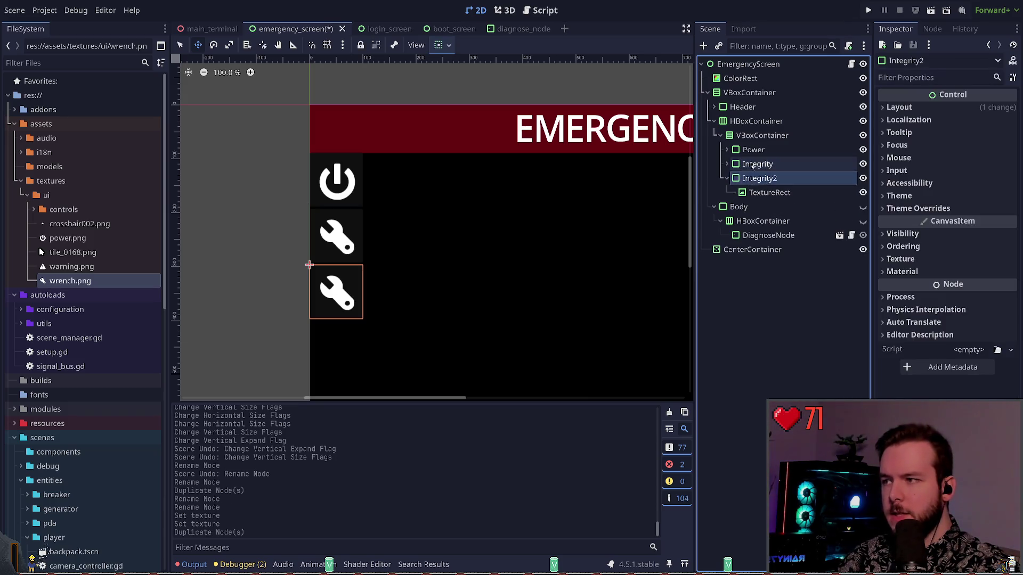
pyautogui.click(779, 180)
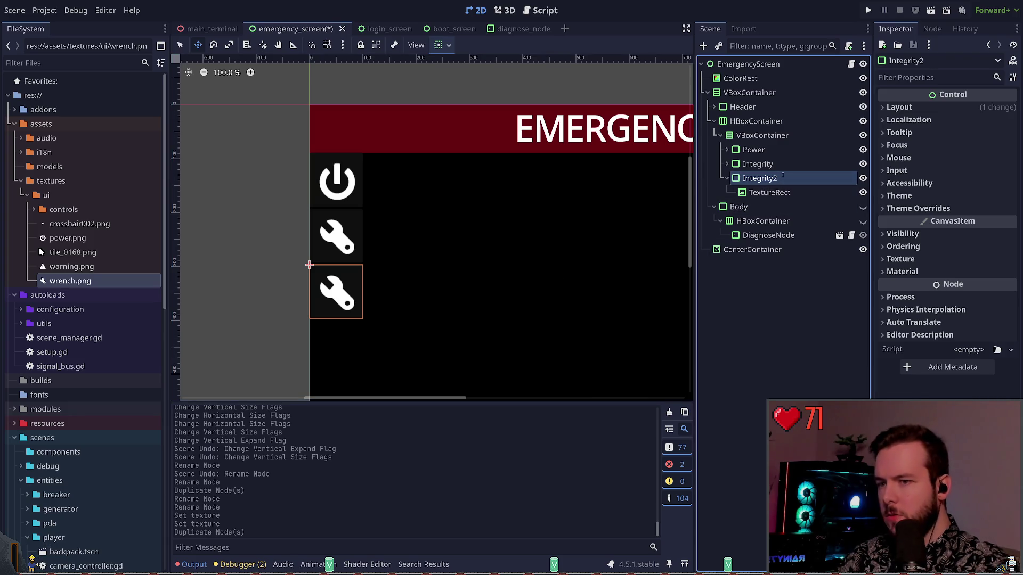
pyautogui.write('Turrets')
pyautogui.press('Return')
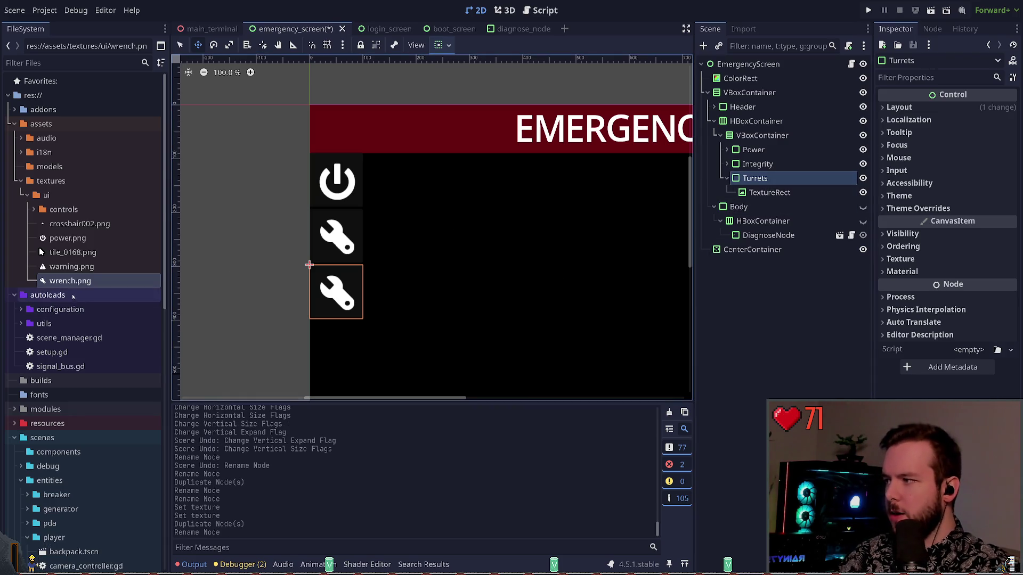
# - Assign warning.png as the Turrets icon texture and save the scene
pyautogui.click(64, 268)
pyautogui.click(769, 193)
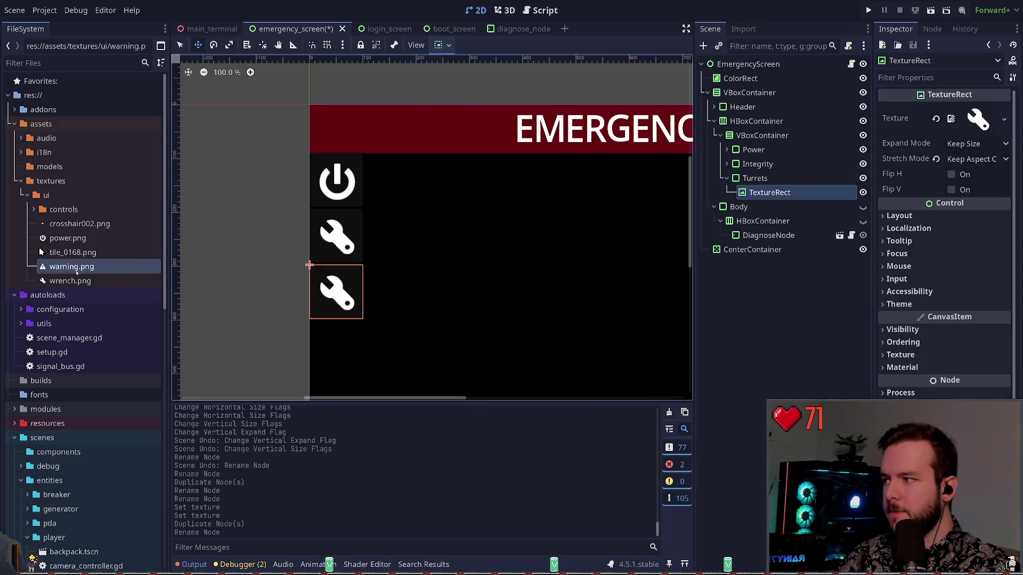
pyautogui.moveTo(76, 273); pyautogui.dragTo(974, 121)
pyautogui.hotkey('ctrl', 's')
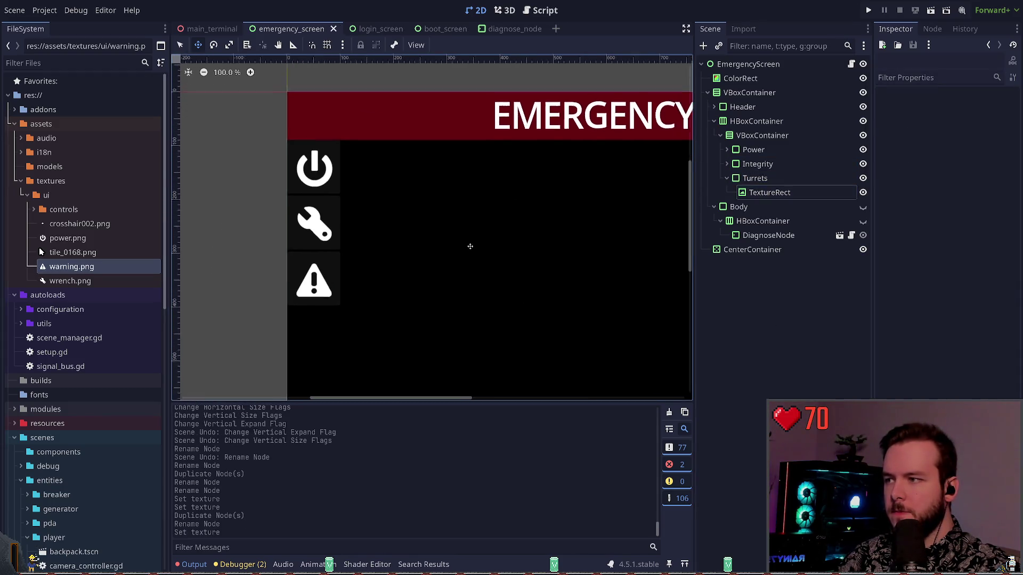
# - Select the Power, Integrity and Turrets panels together
pyautogui.scroll(-2, 470, 246)
pyautogui.scroll(-1, 384, 230)
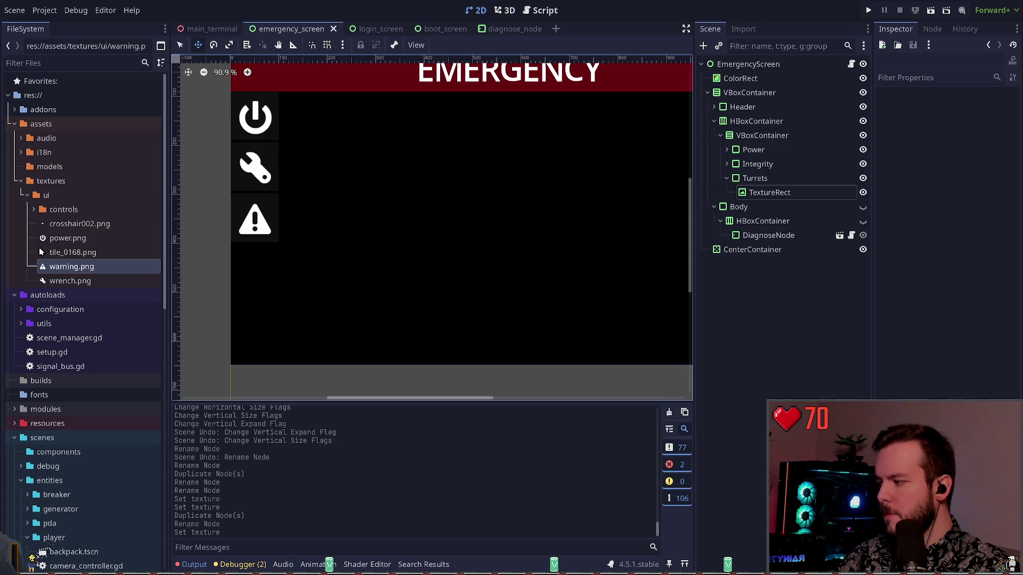
pyautogui.scroll(2, 436, 301)
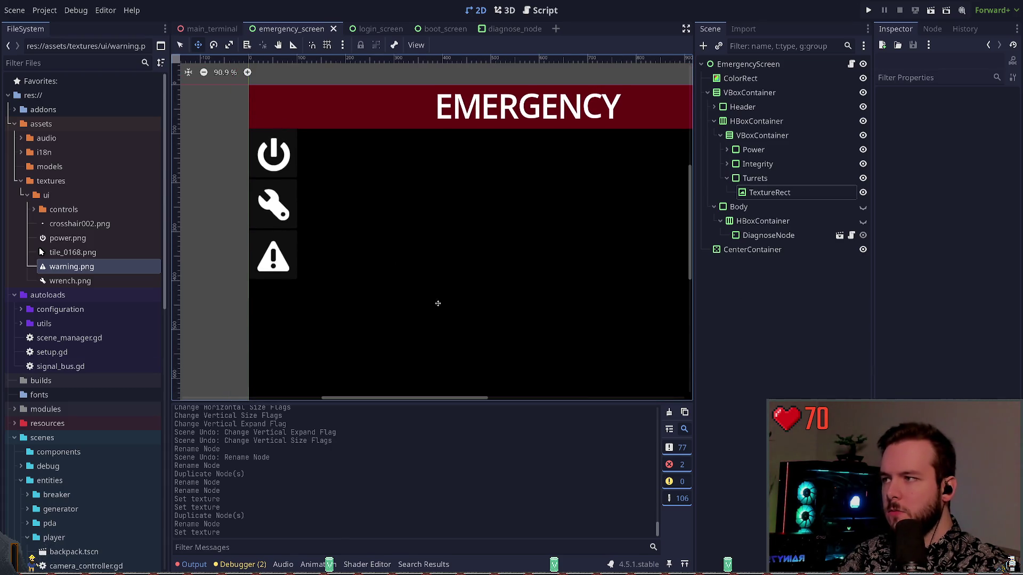
pyautogui.scroll(-2, 381, 257)
pyautogui.click(788, 150)
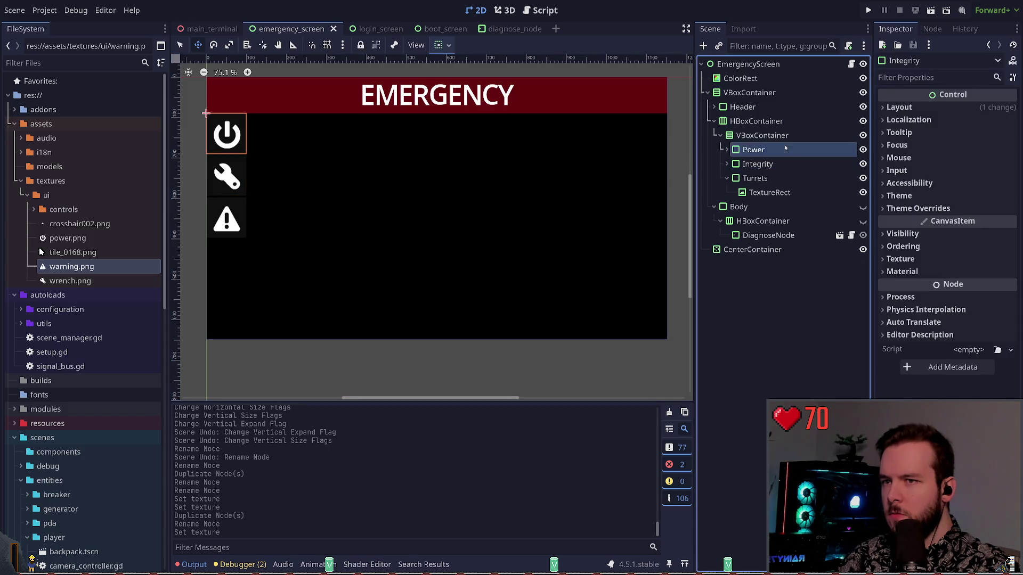
pyautogui.keyDown('shift'); pyautogui.click(788, 178); pyautogui.keyUp('shift')
pyautogui.hscroll(-2, 480, 82)
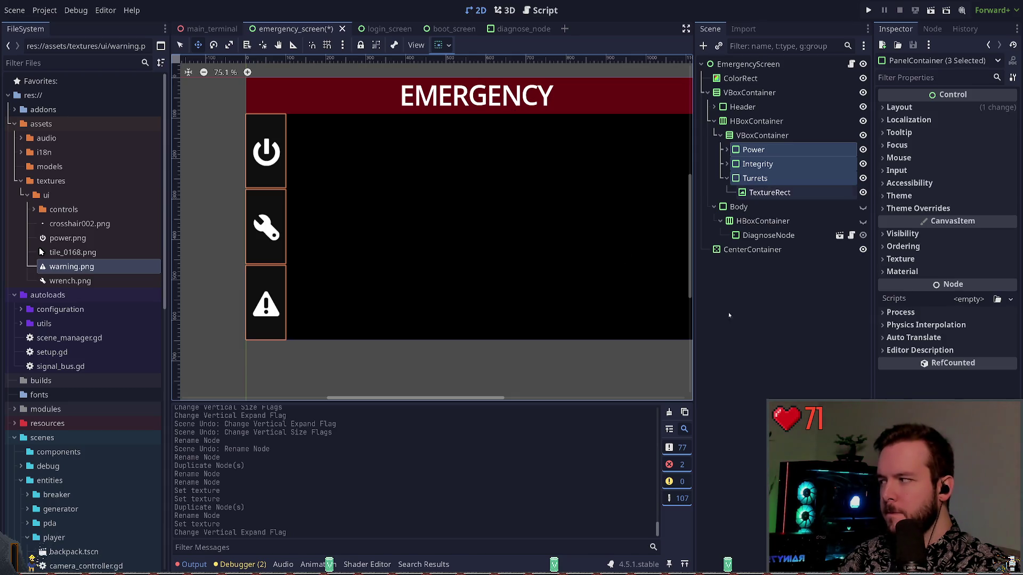
pyautogui.hotkey('ctrl', 's')
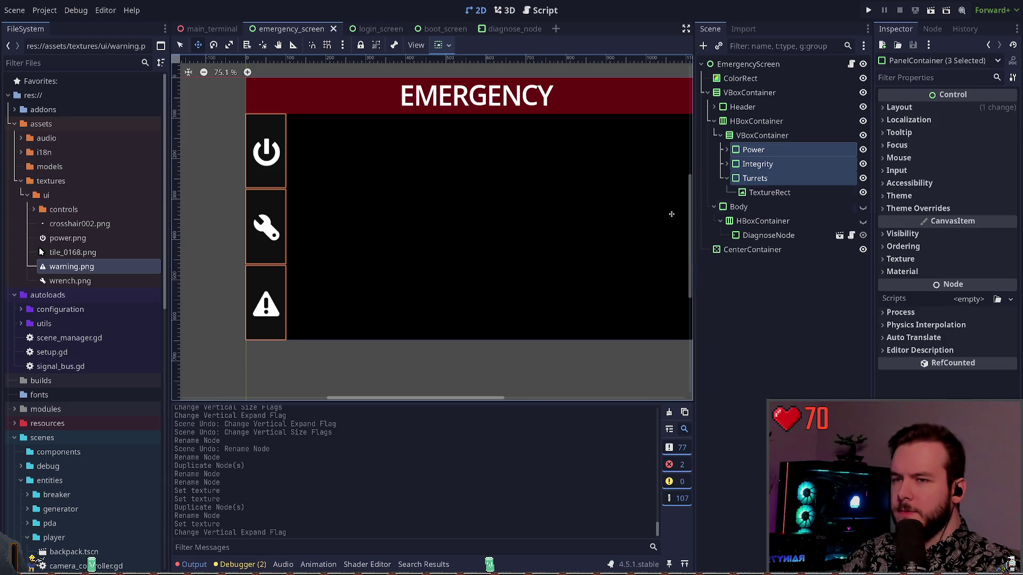
# - Give the three panels a 128 px Custom Minimum Size width and save the scene
pyautogui.click(899, 107)
pyautogui.click(993, 139)
pyautogui.write('32')
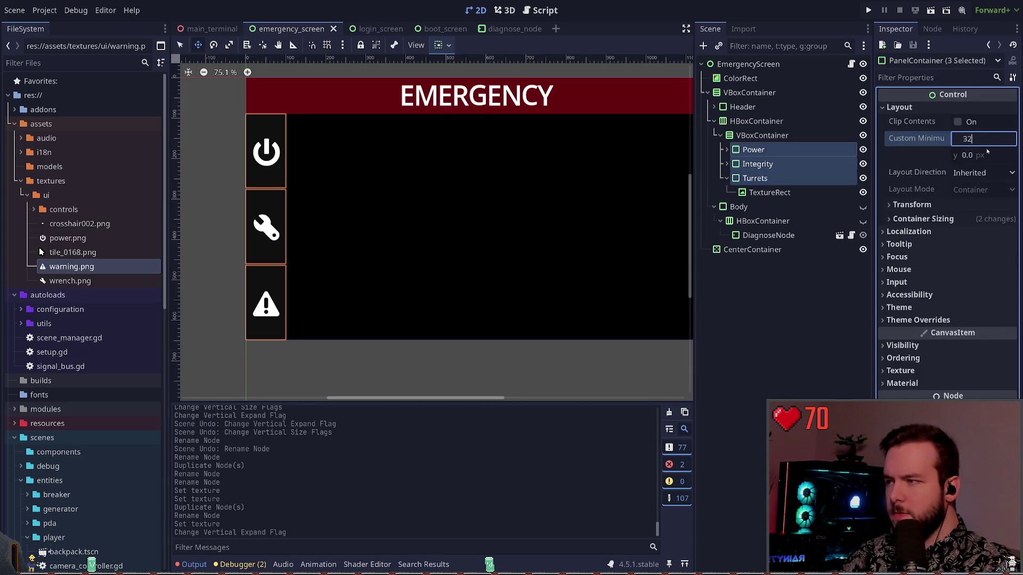
pyautogui.press('Return')
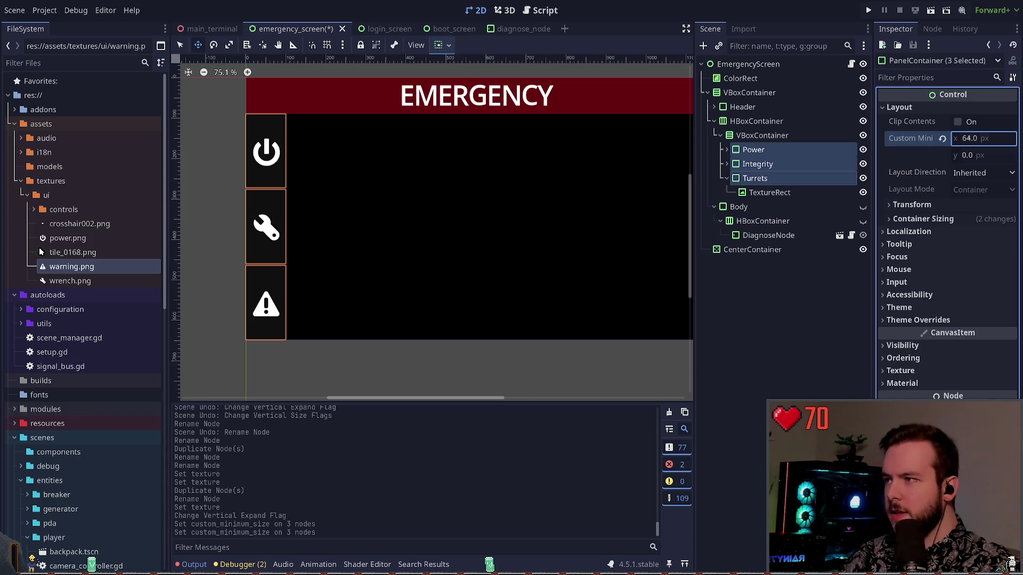
pyautogui.write('128')
pyautogui.press('Return')
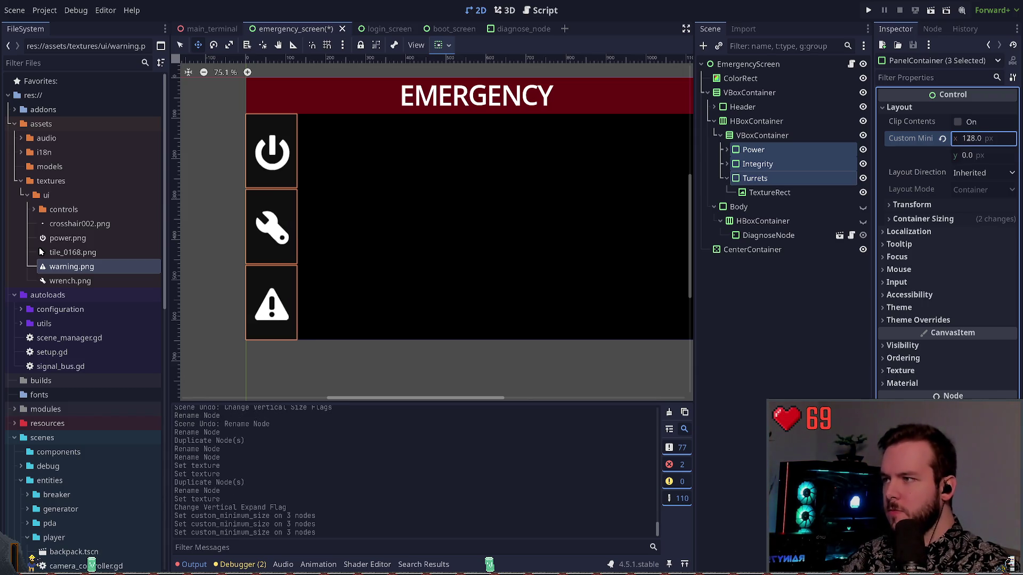
pyautogui.click(768, 305)
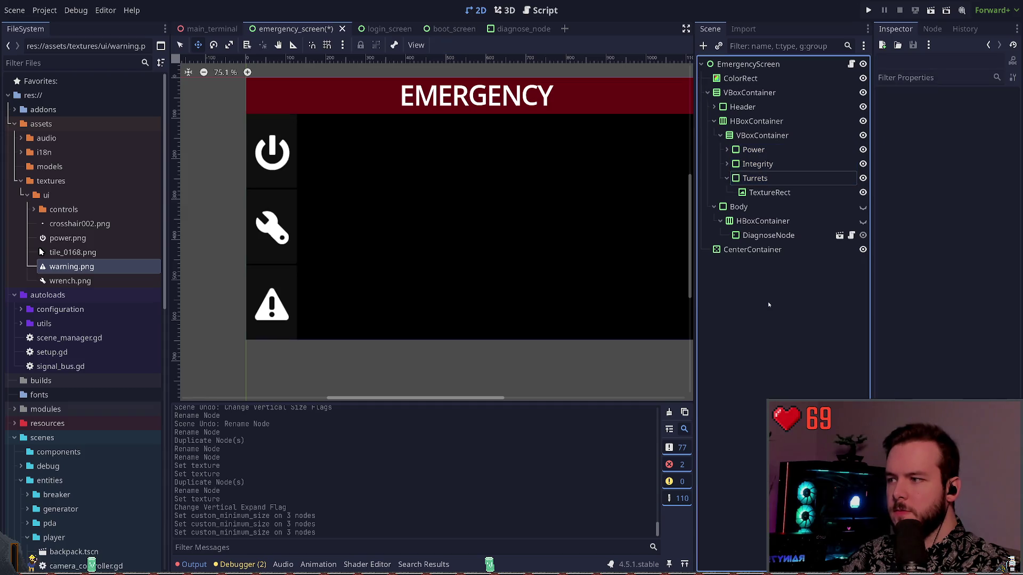
pyautogui.hotkey('ctrl', 's')
# - Reselect Turrets, Integrity and Power and confirm their 128 px minimum width after trying 256
pyautogui.click(772, 178)
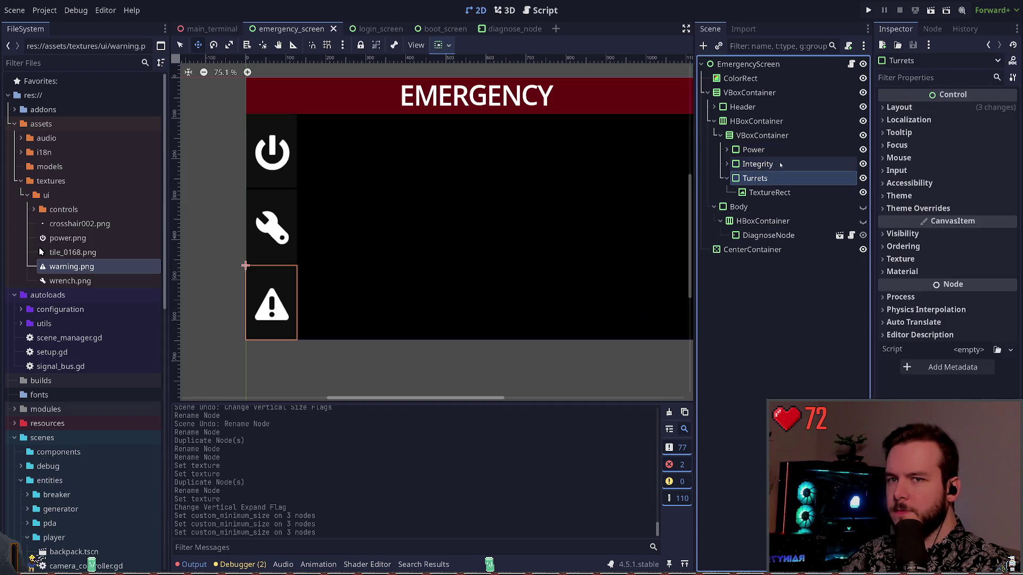
pyautogui.keyDown('shift'); pyautogui.click(804, 150); pyautogui.keyUp('shift')
pyautogui.click(953, 111)
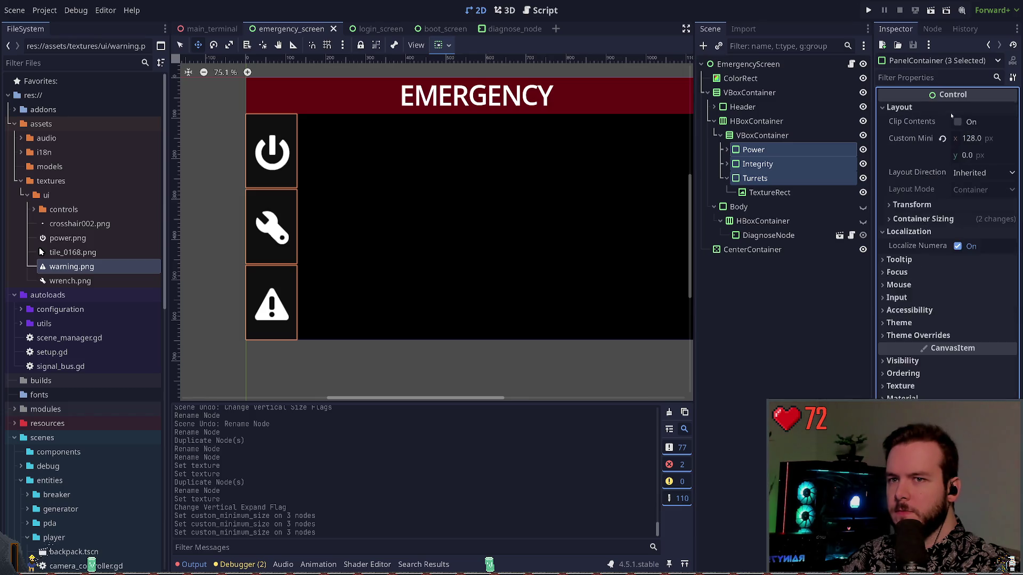
pyautogui.click(926, 231)
pyautogui.click(986, 139)
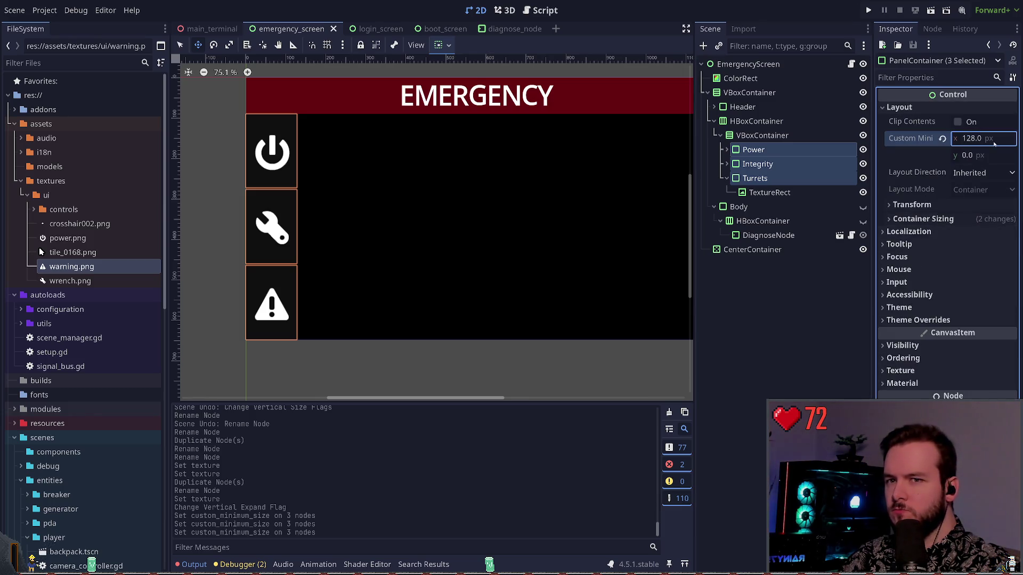
pyautogui.write('256')
pyautogui.press('Return')
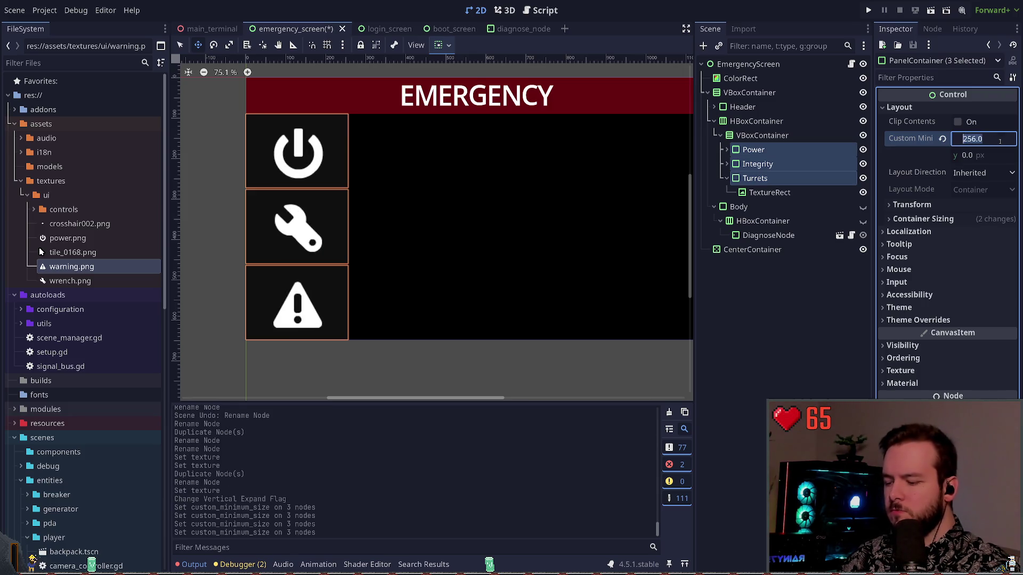
pyautogui.write('128')
pyautogui.press('Return')
# - Save the scene and launch the game with Run Project to test it
pyautogui.click(756, 272)
pyautogui.hotkey('ctrl', 's')
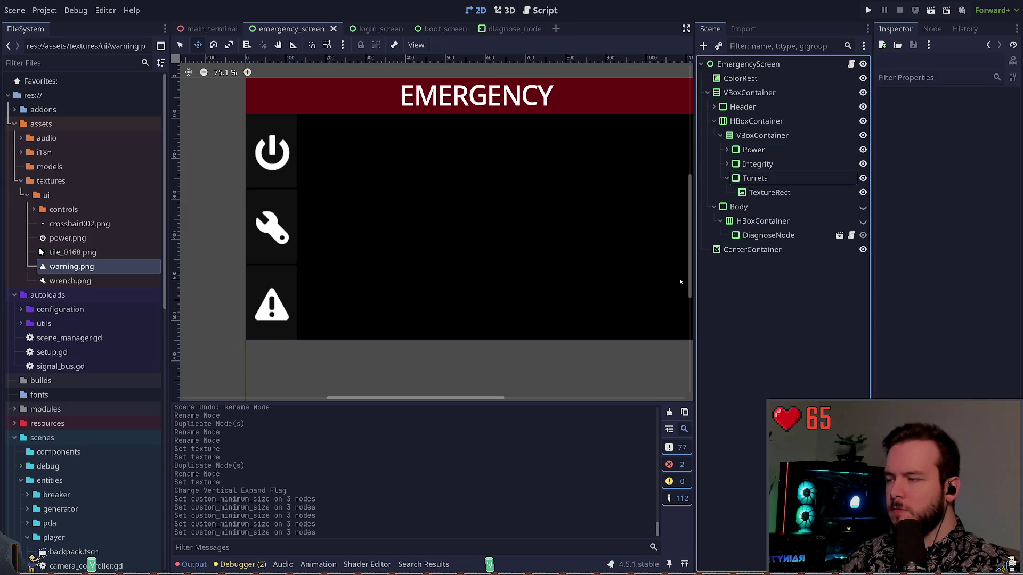
pyautogui.moveTo(400, 269); pyautogui.dragTo(365, 271)
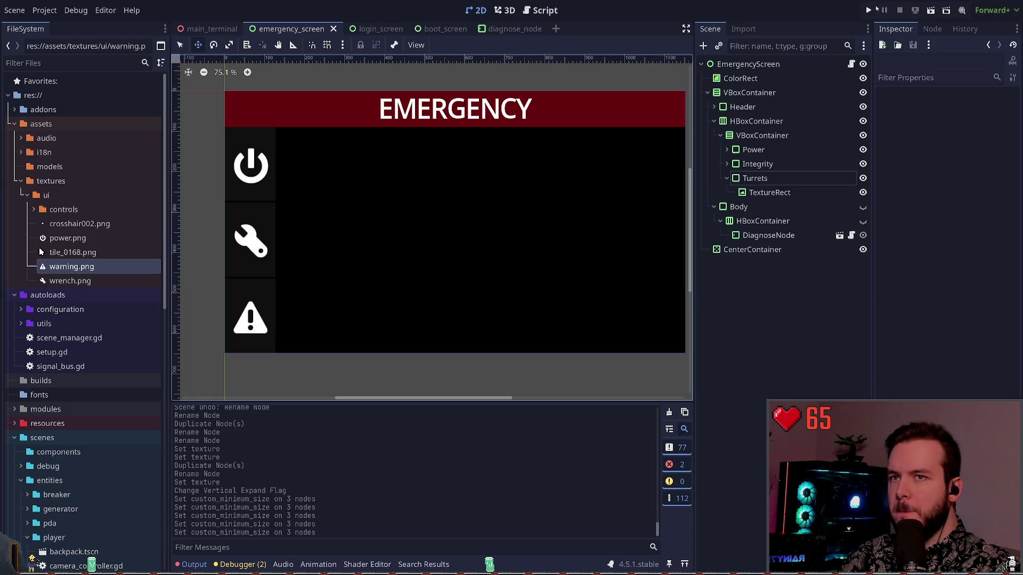
pyautogui.click(869, 11)
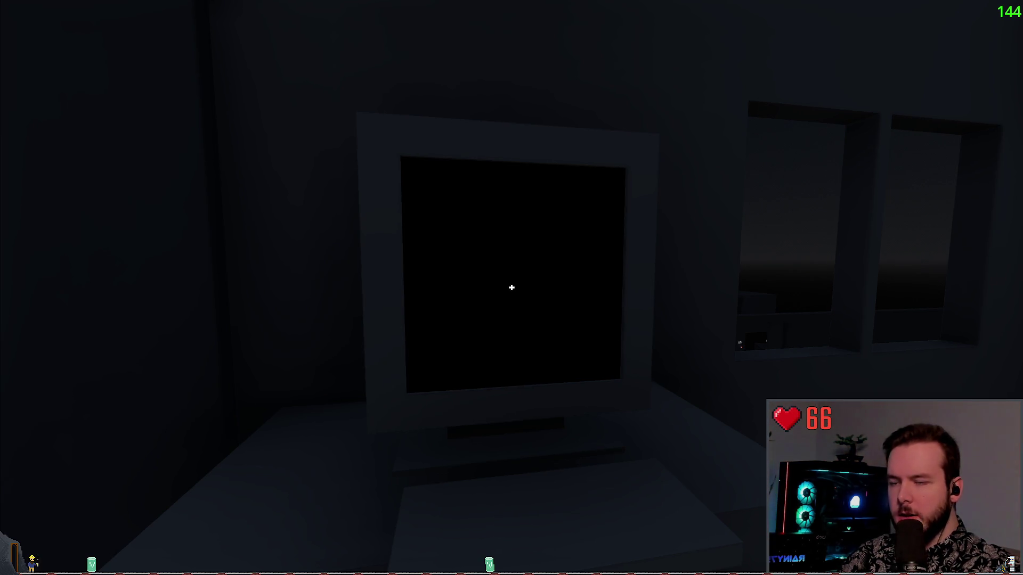
# - Stop the running test game with Escape
pyautogui.press('Escape')
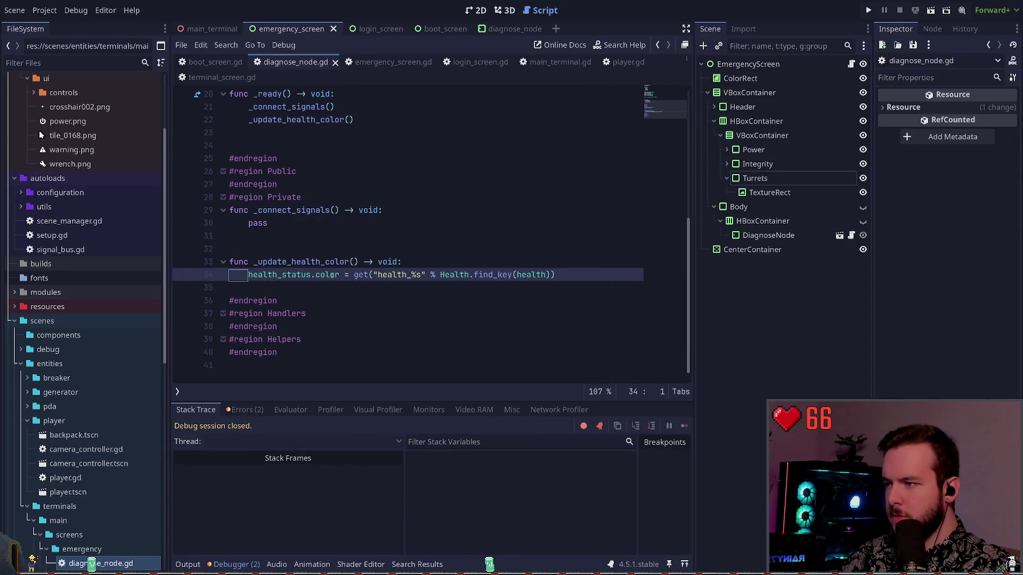
# - Start a health_status colour line in diagnose_node.gd, undo it, and save the script
pyautogui.click(332, 274)
pyautogui.hotkey('ctrl', 'shift', 'Return')
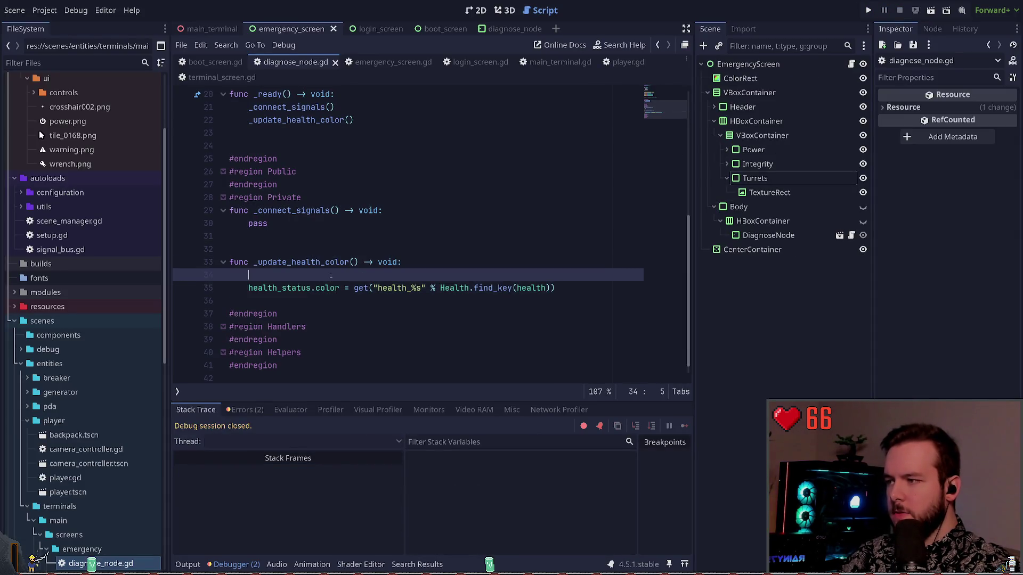
pyautogui.write('hea')
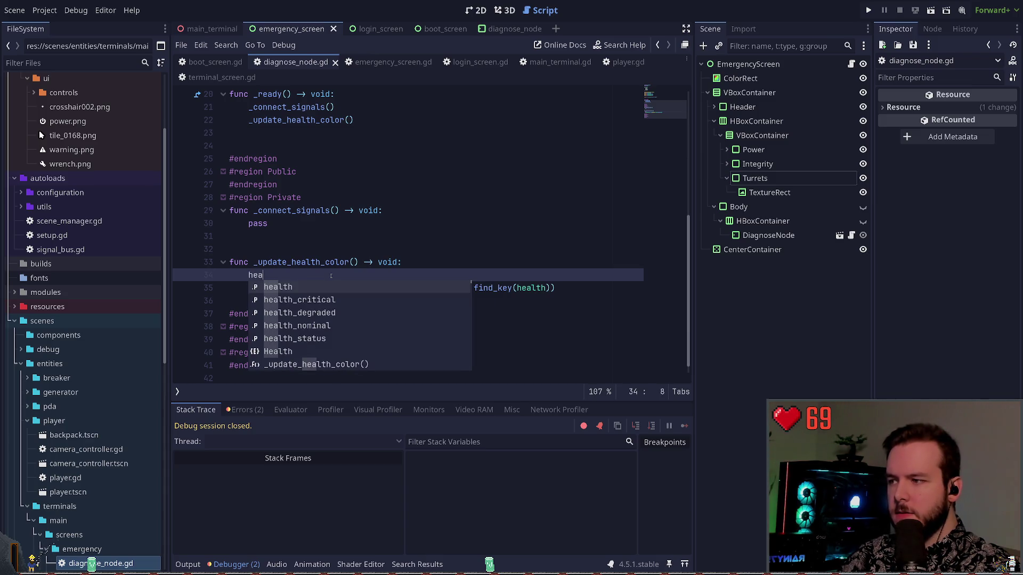
pyautogui.write('lth_status')
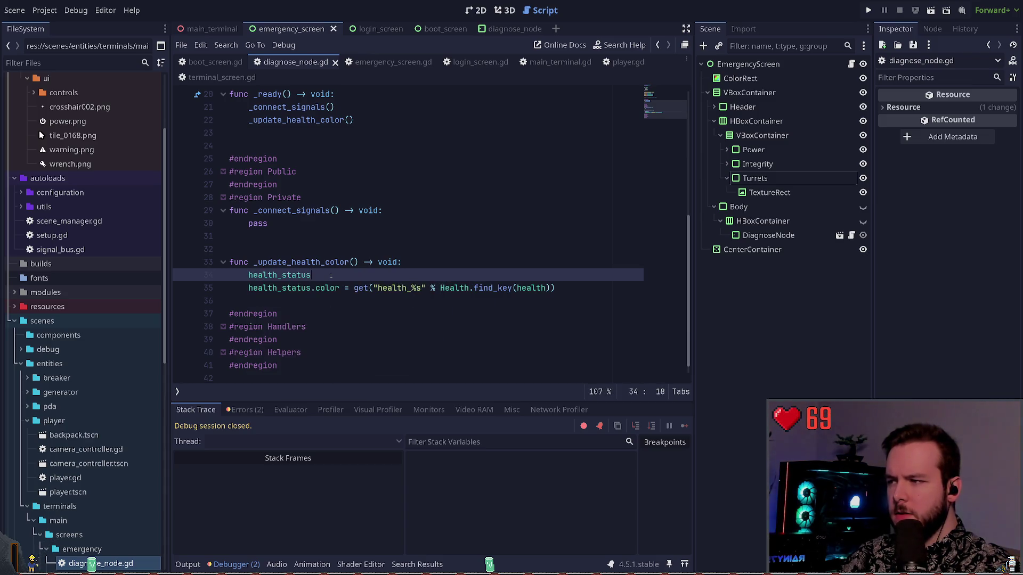
pyautogui.write('.col')
pyautogui.hotkey('ctrl', 'z')
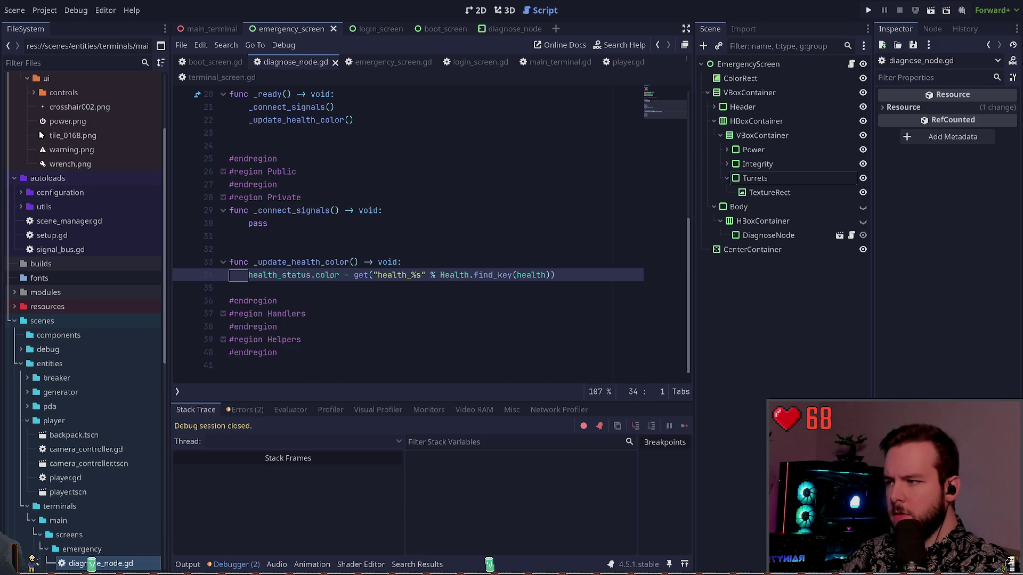
pyautogui.hotkey('ctrl', 's')
# - Change the %Health reference to %HealthStatus in the health_status declaration
pyautogui.scroll(-2, 342, 288)
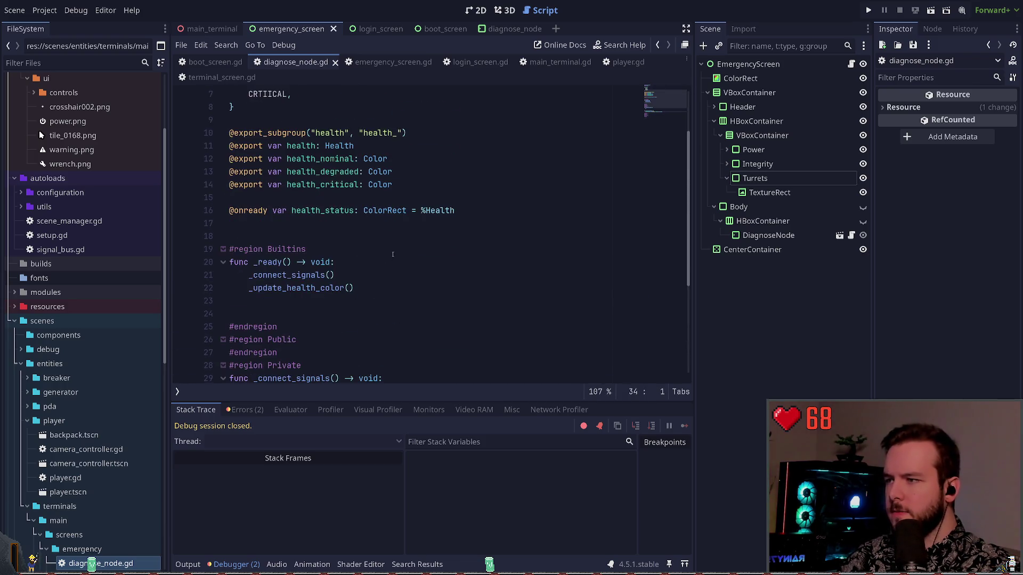
pyautogui.click(395, 224)
pyautogui.scroll(-2, 395, 205)
pyautogui.click(480, 138)
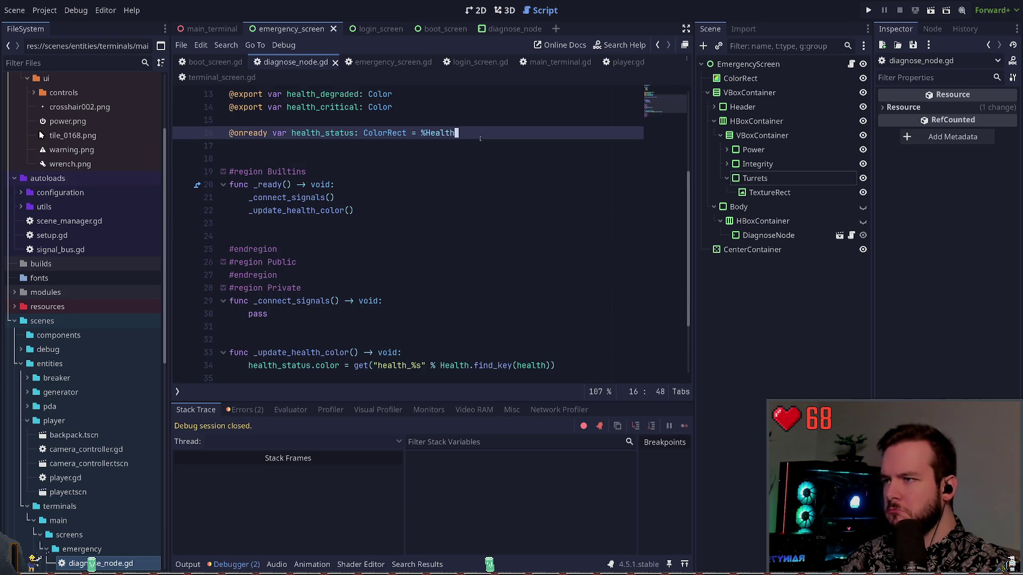
pyautogui.write('Status')
pyautogui.click(341, 133)
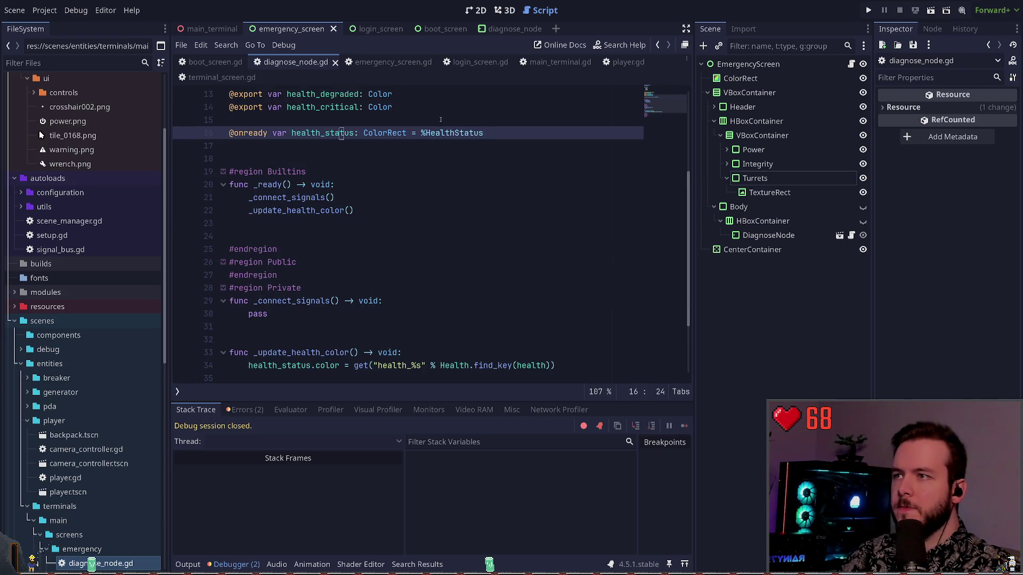
# - Rename the Health node in diagnose_node to HealthStatus and drag its colour property into the script
pyautogui.click(509, 29)
pyautogui.click(793, 136)
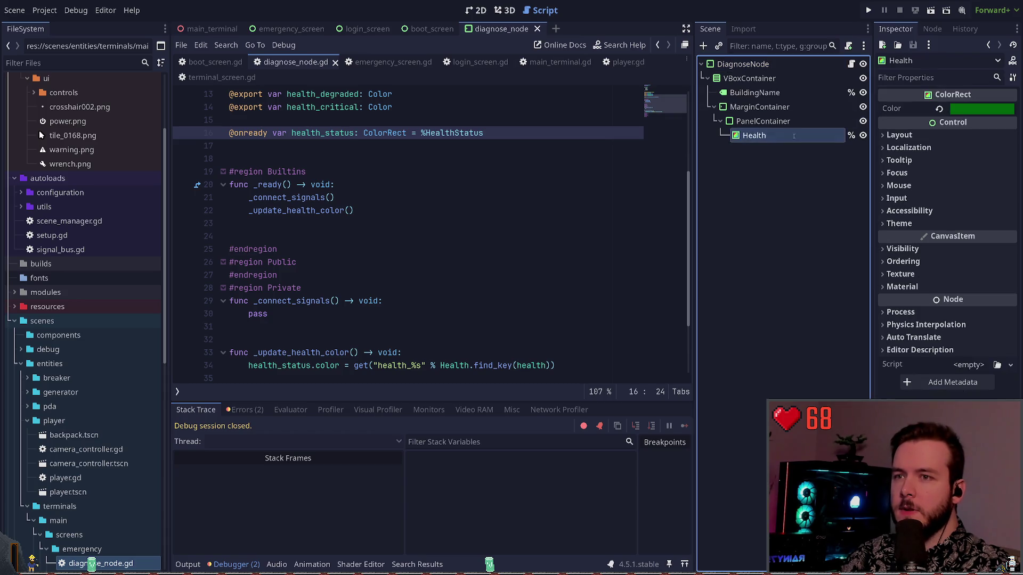
pyautogui.write('Status')
pyautogui.press('Return')
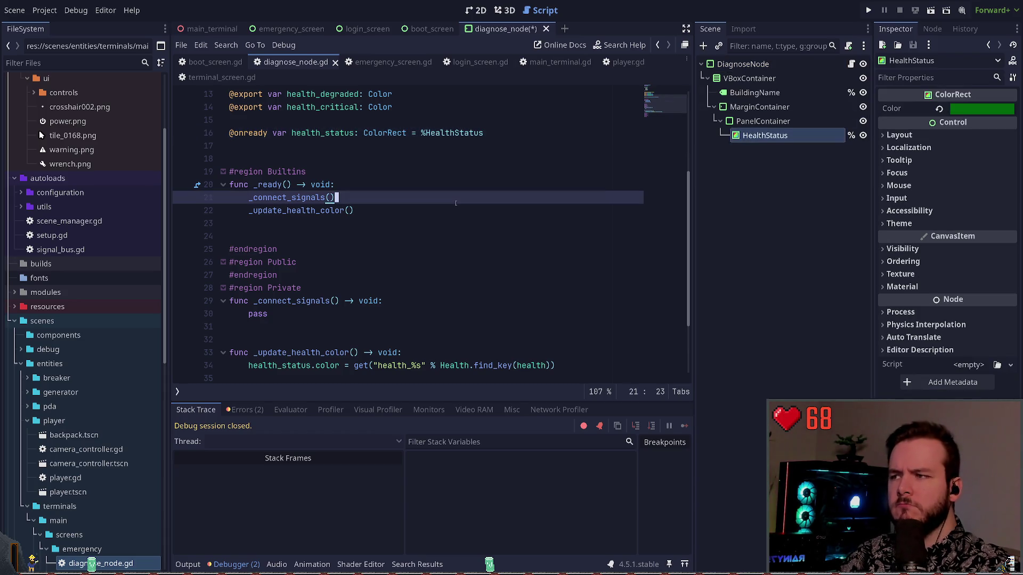
pyautogui.click(337, 198)
pyautogui.moveTo(895, 109); pyautogui.dragTo(452, 145)
pyautogui.scroll(-3, 400, 204)
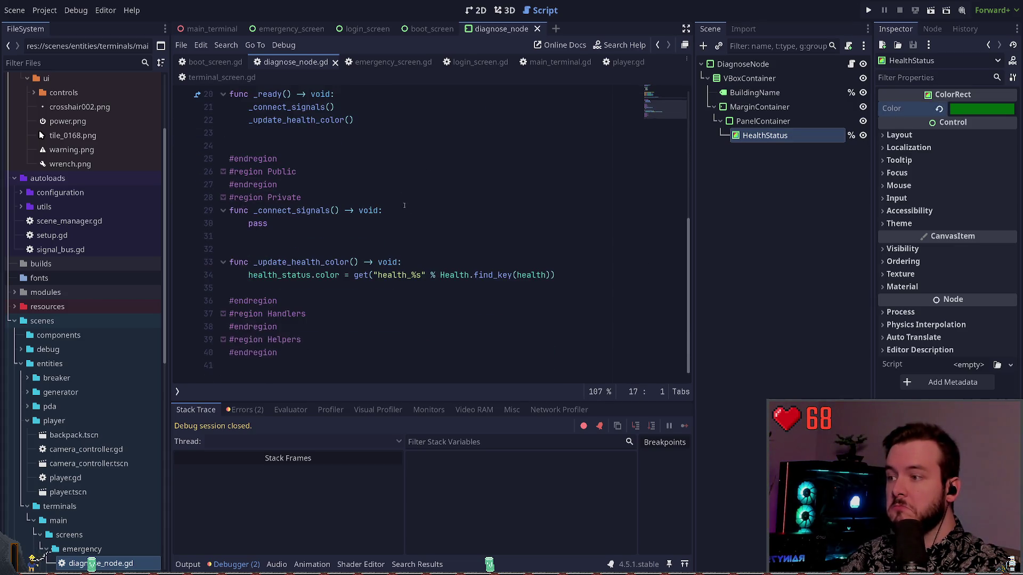